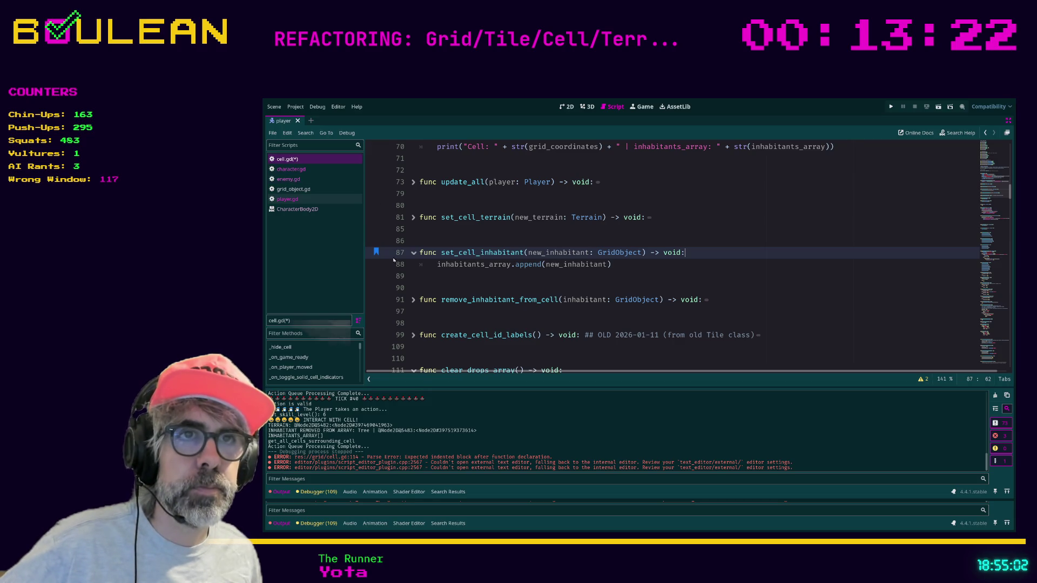
# Unfold remove_inhabitant_from_cell on line 91 and put the caret on the empty line below set_cell_inhabitant
pyautogui.click(413, 301)
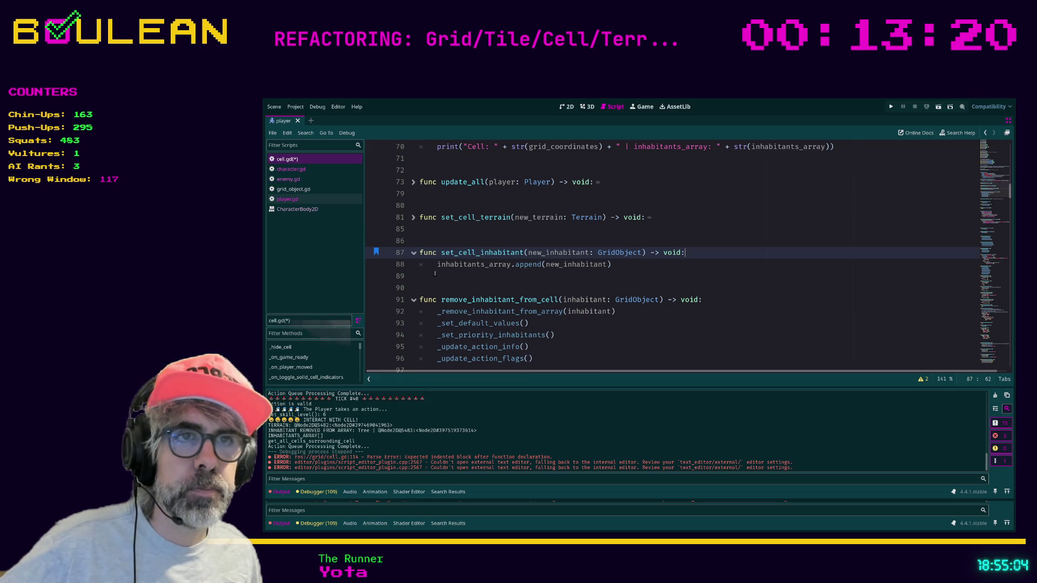
pyautogui.scroll(-1, 444, 276)
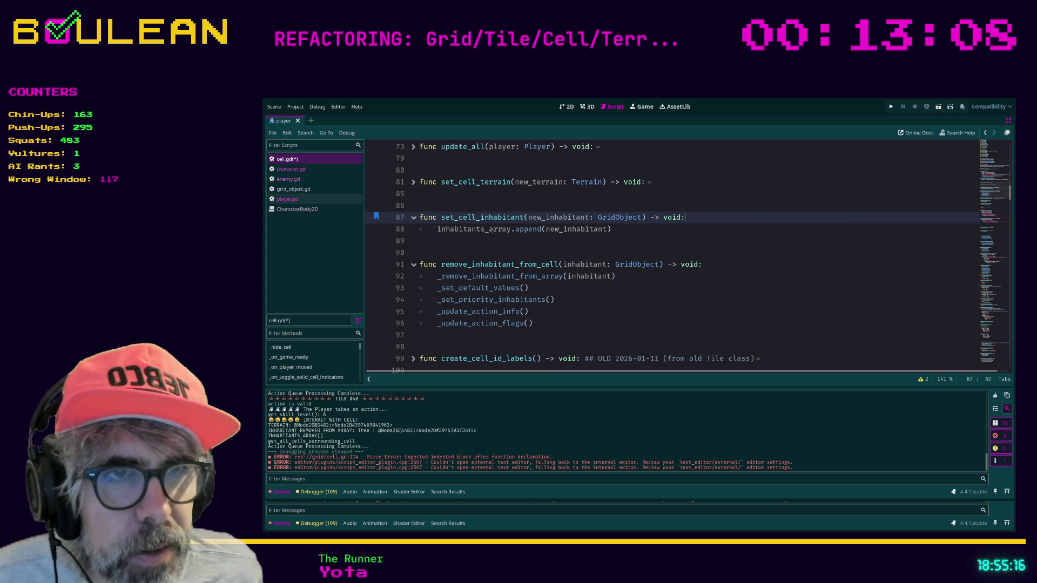
pyautogui.click(475, 250)
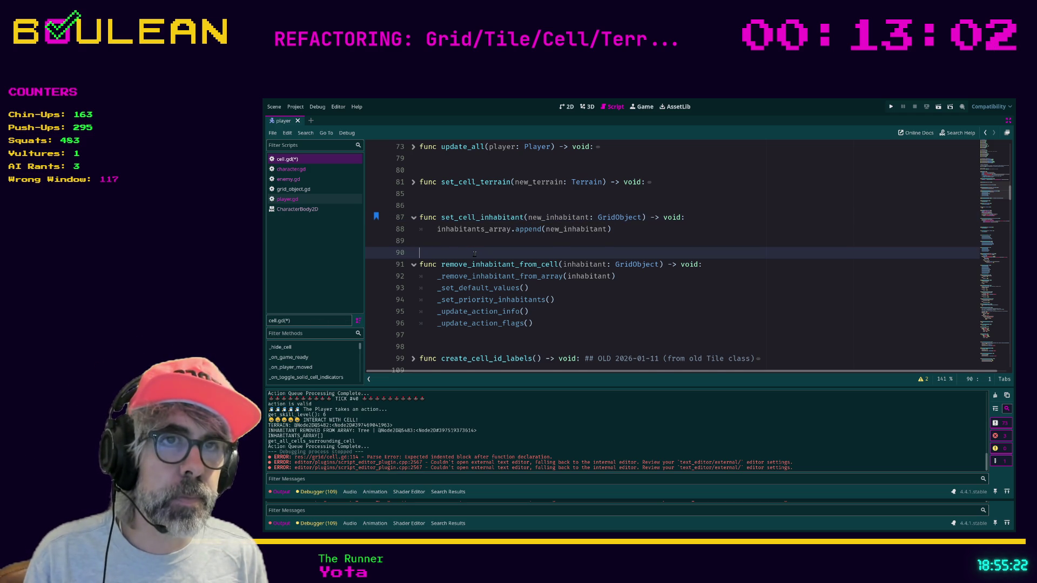
# Find the first remove_inhabi match in cell.gd, then select set_cell_inhabitant's lines 86–88
pyautogui.hotkey('ctrl', 'f')
pyautogui.write('add_inh')
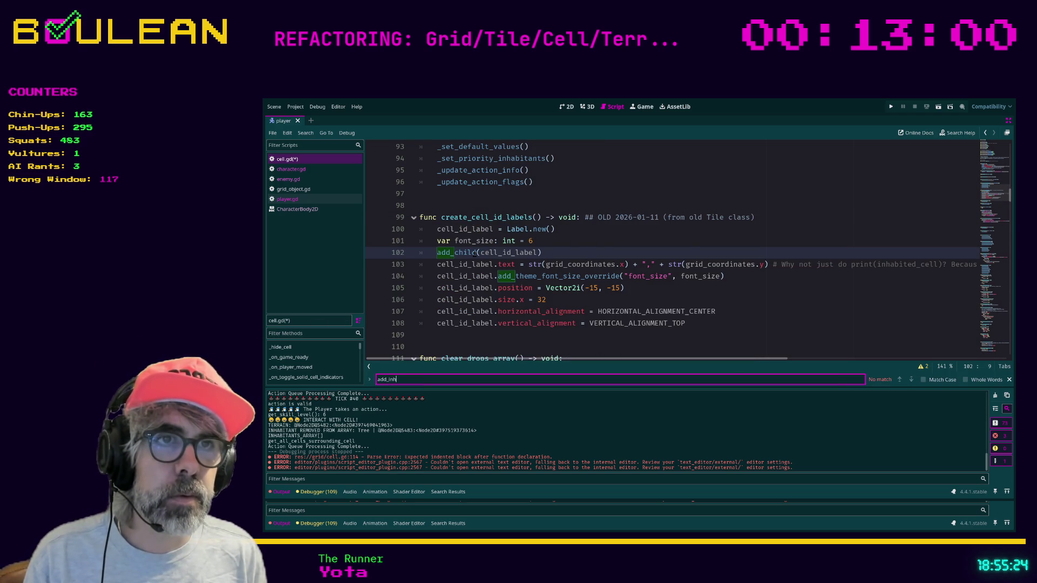
pyautogui.press('BackSpace')
pyautogui.press('BackSpace')
pyautogui.press('BackSpace')
pyautogui.write('remove')
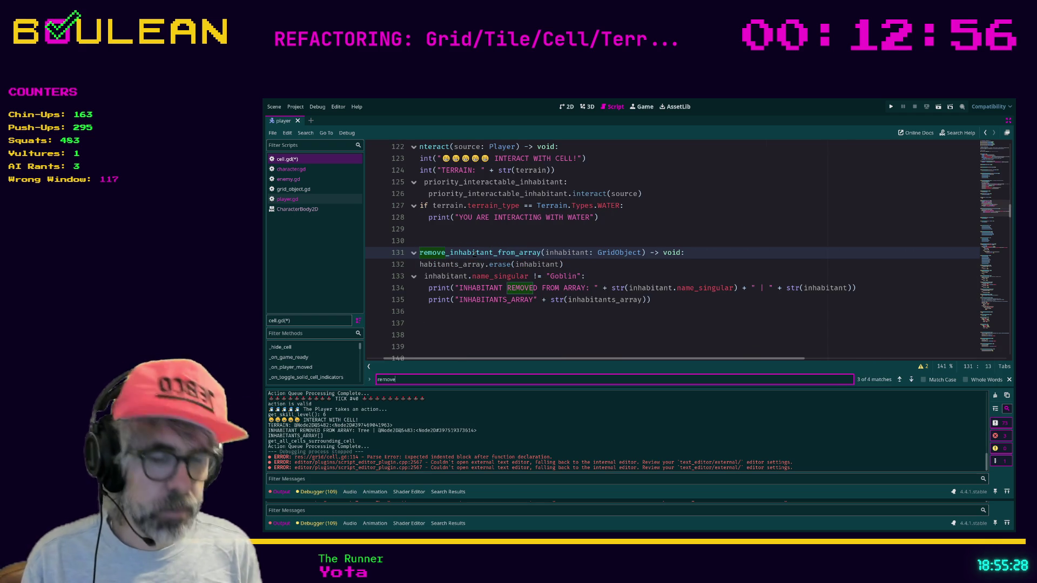
pyautogui.write('_inhabitant')
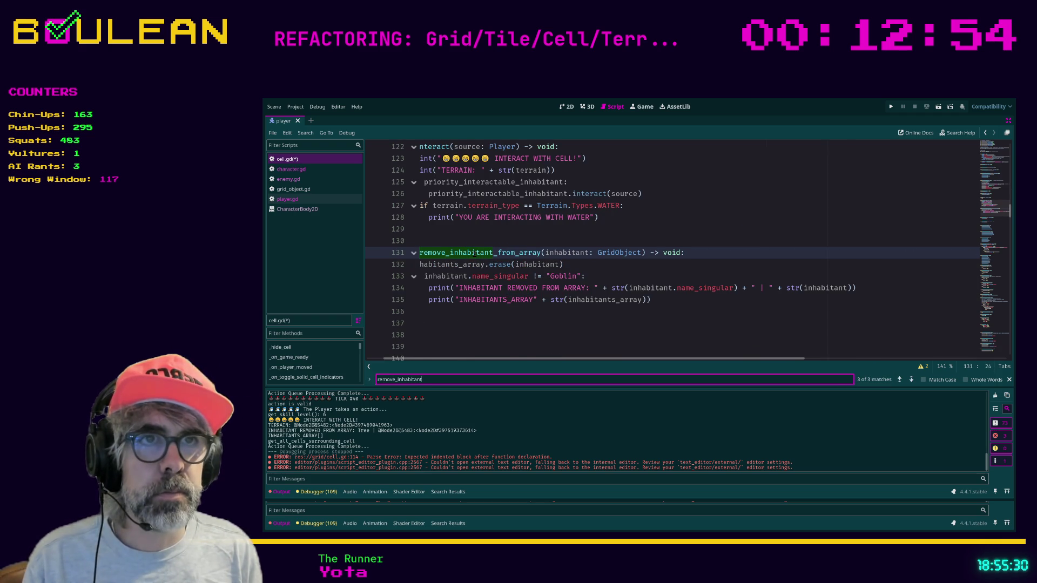
pyautogui.press('Return')
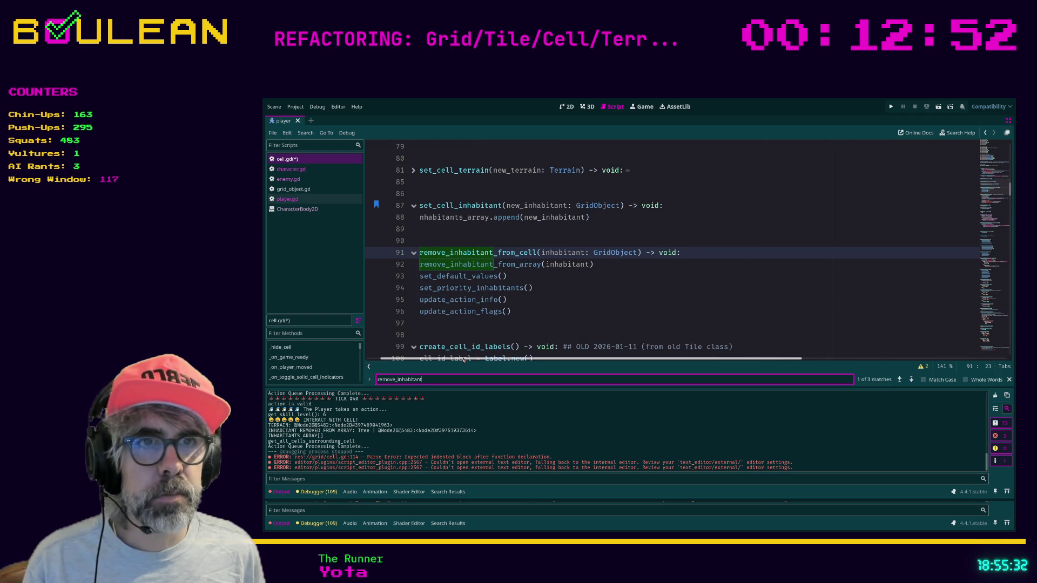
pyautogui.click(476, 231)
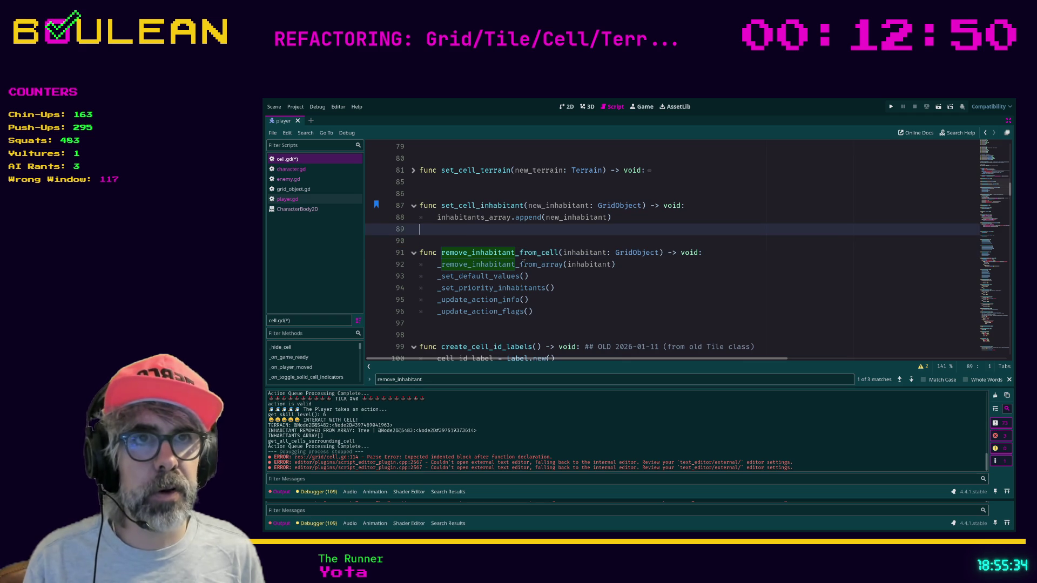
pyautogui.hotkey('shift', 'Up')
pyautogui.hotkey('shift', 'Up')
pyautogui.hotkey('shift', 'Up')
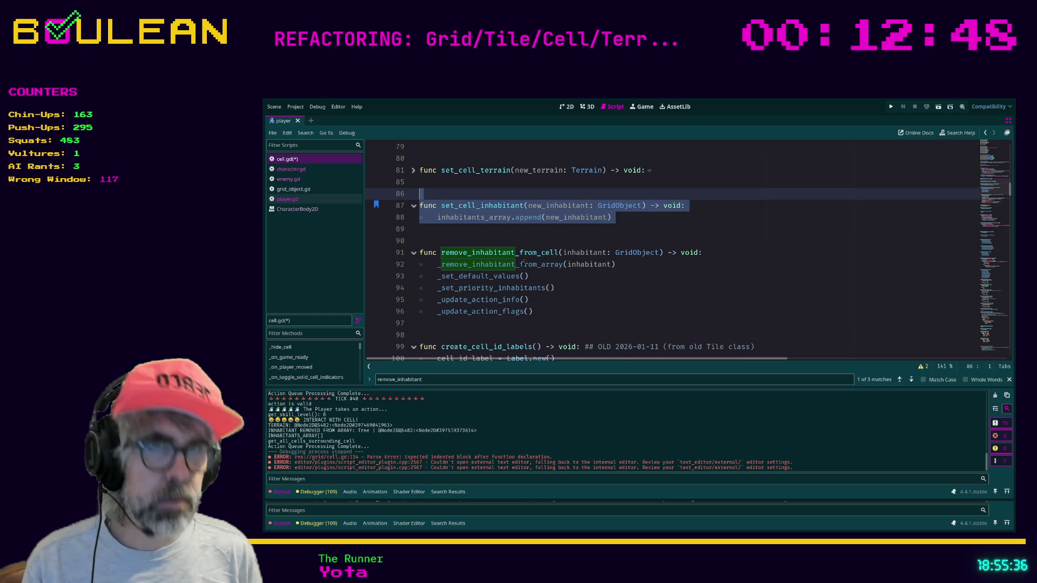
# Comment out set_cell_inhabitant on lines 86–88 and make blank lines below it
pyautogui.hotkey('ctrl', 'k')
pyautogui.press('Down')
pyautogui.press('Down')
pyautogui.press('Down')
pyautogui.press('Return')
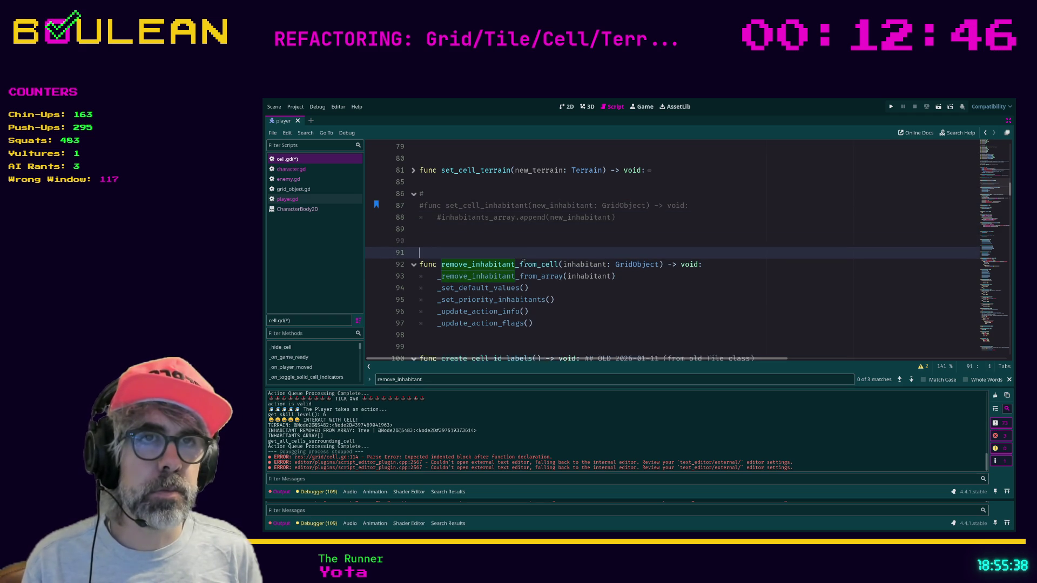
pyautogui.press('Return')
pyautogui.press('Up')
pyautogui.press('Up')
# Write a stub func add_inhabitent_to_cell(inhabitant: GridObject) -> void whose body is pass
pyautogui.write('func ')
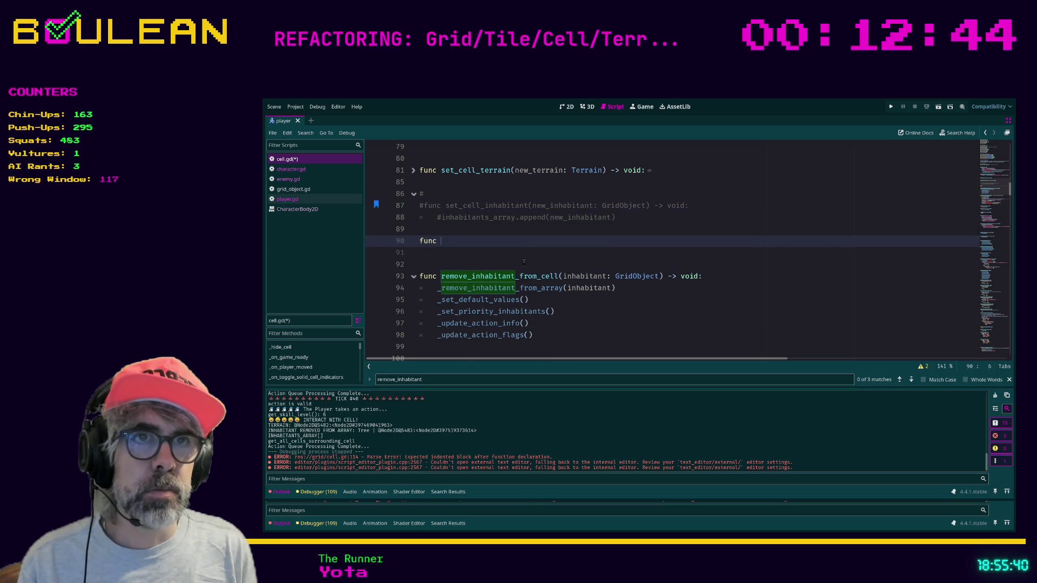
pyautogui.write('add_inhabit')
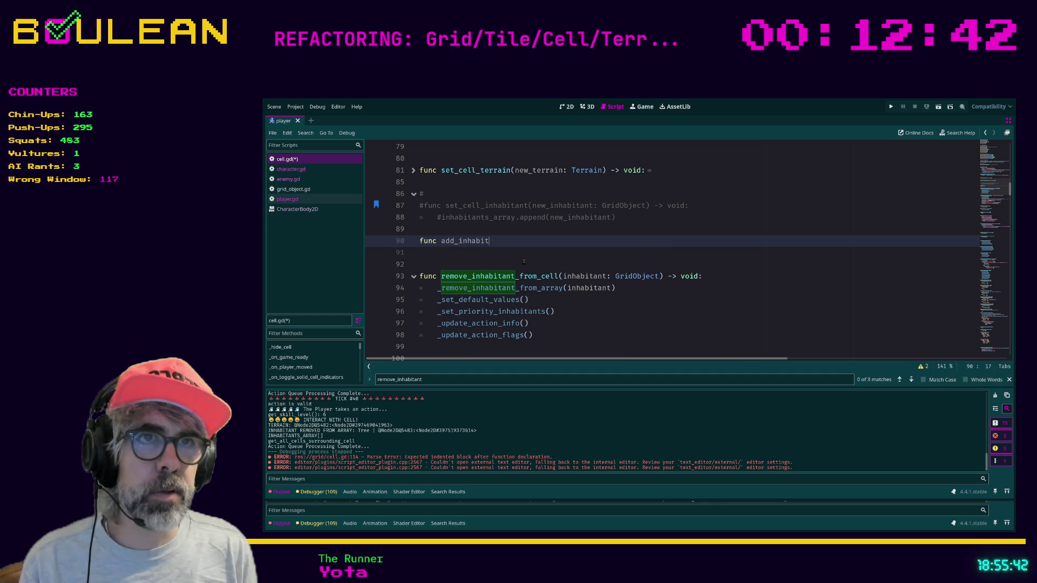
pyautogui.write('ent_to_cell')
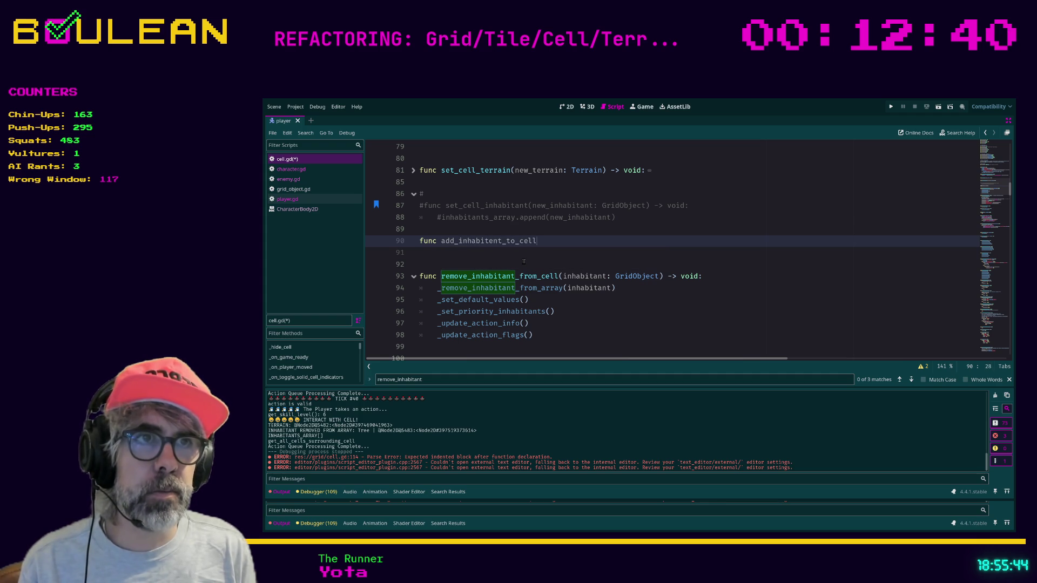
pyautogui.write('(inhabita')
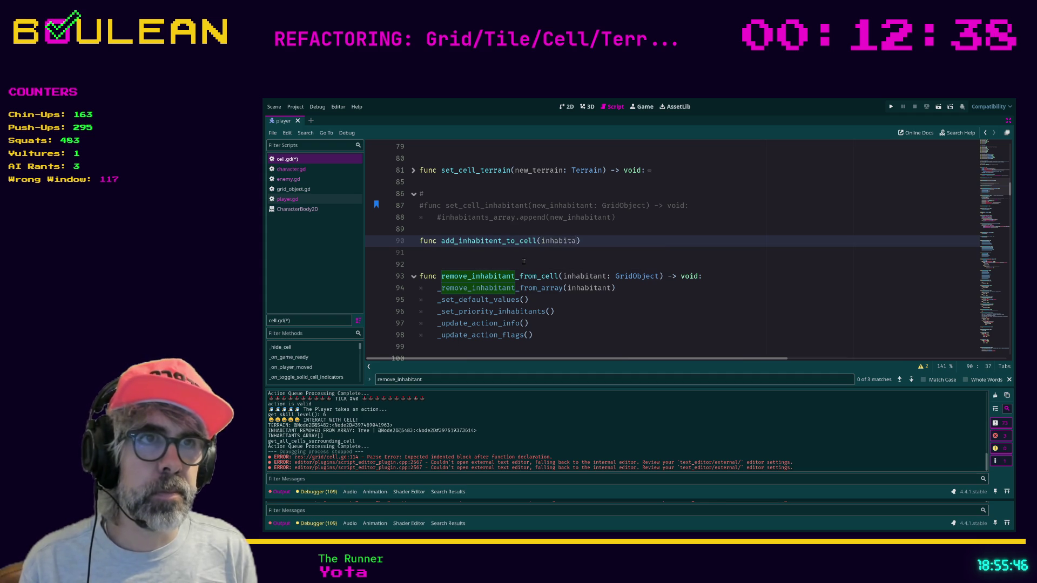
pyautogui.write('nt: GridObjec')
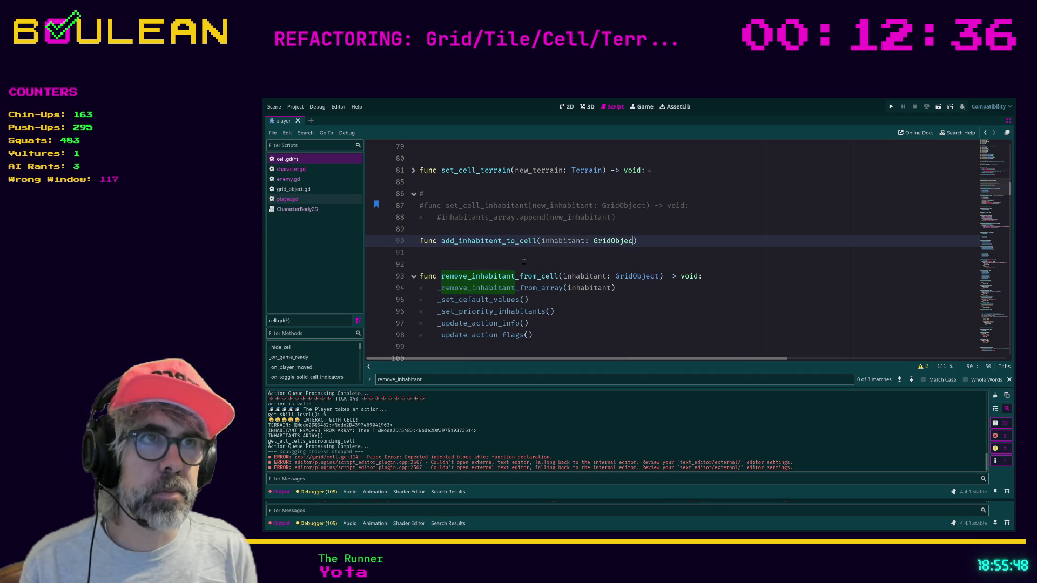
pyautogui.write('t) -> ')
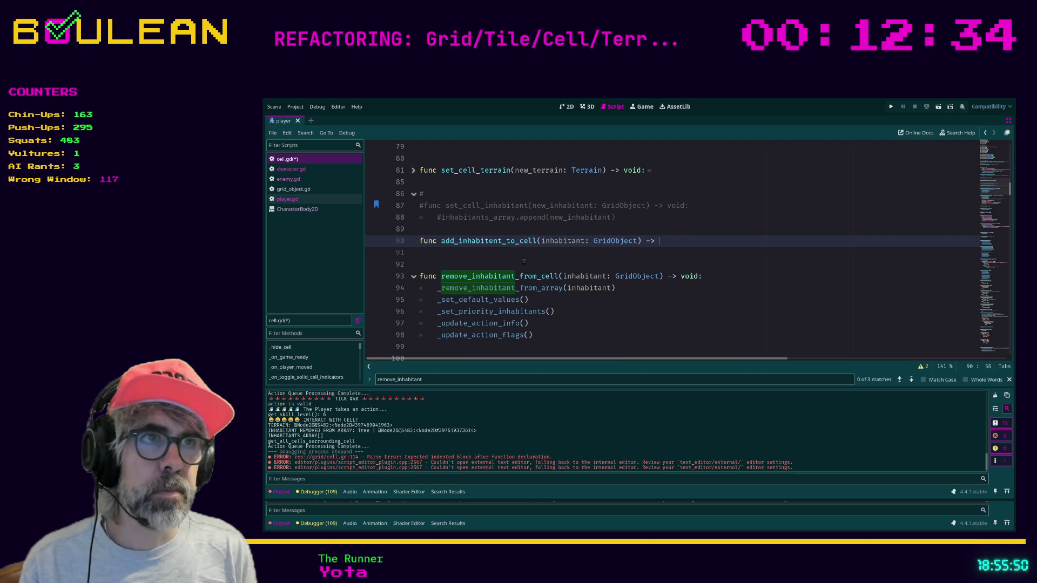
pyautogui.write('void:')
pyautogui.press('Return')
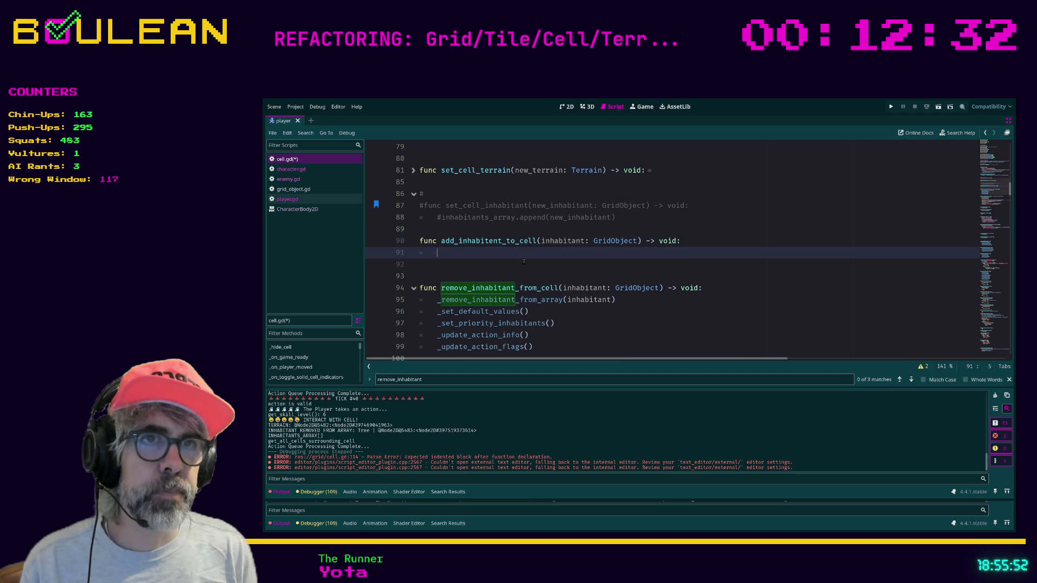
pyautogui.write('pass')
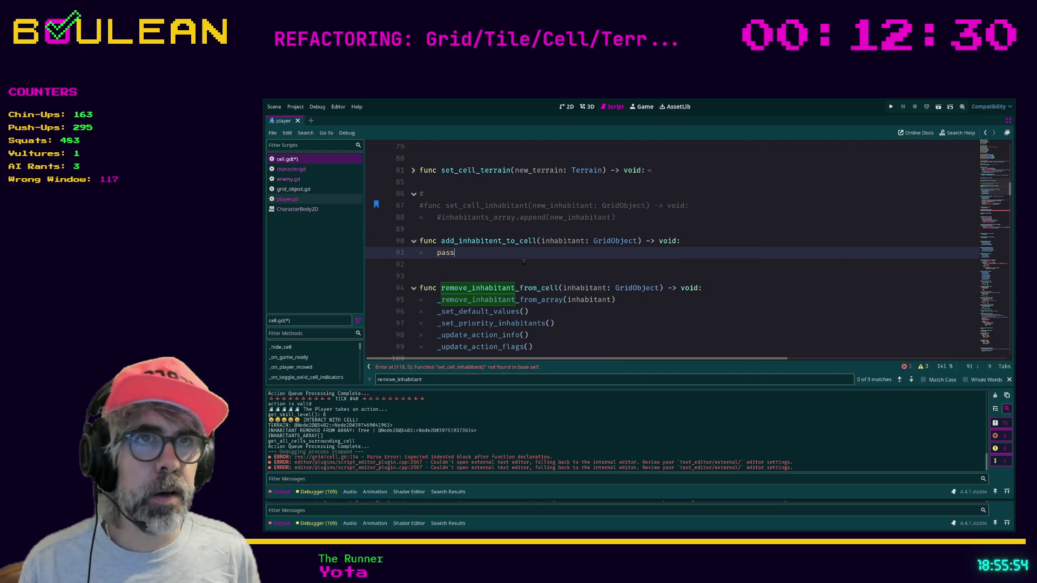
pyautogui.doubleClick(486, 210)
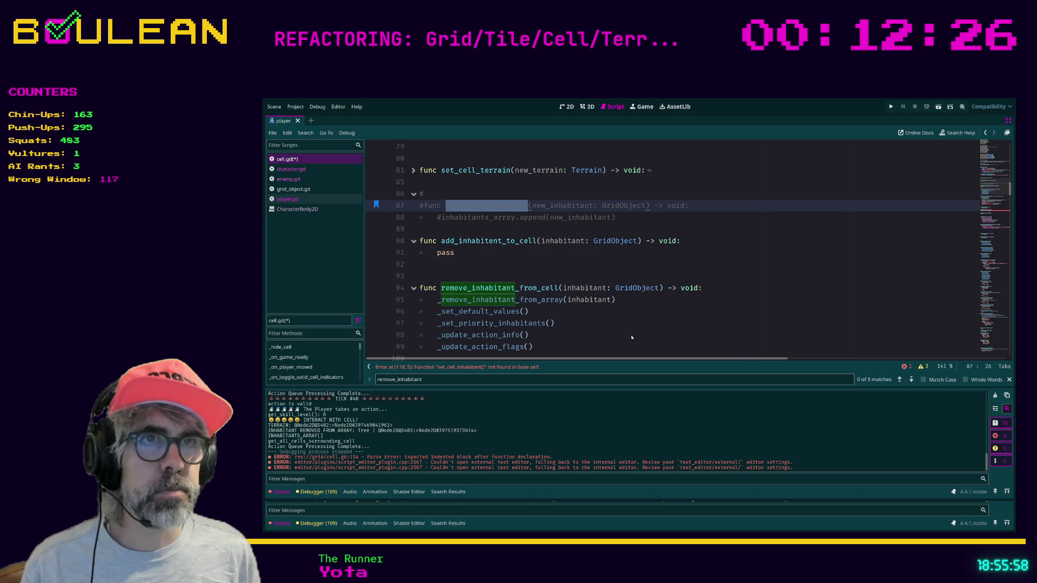
# Replace pass in the new function with the append statement copied from line 88
pyautogui.moveTo(619, 218); pyautogui.dragTo(440, 217)
pyautogui.hotkey('ctrl', 'c')
pyautogui.doubleClick(445, 253)
pyautogui.hotkey('ctrl', 'v')
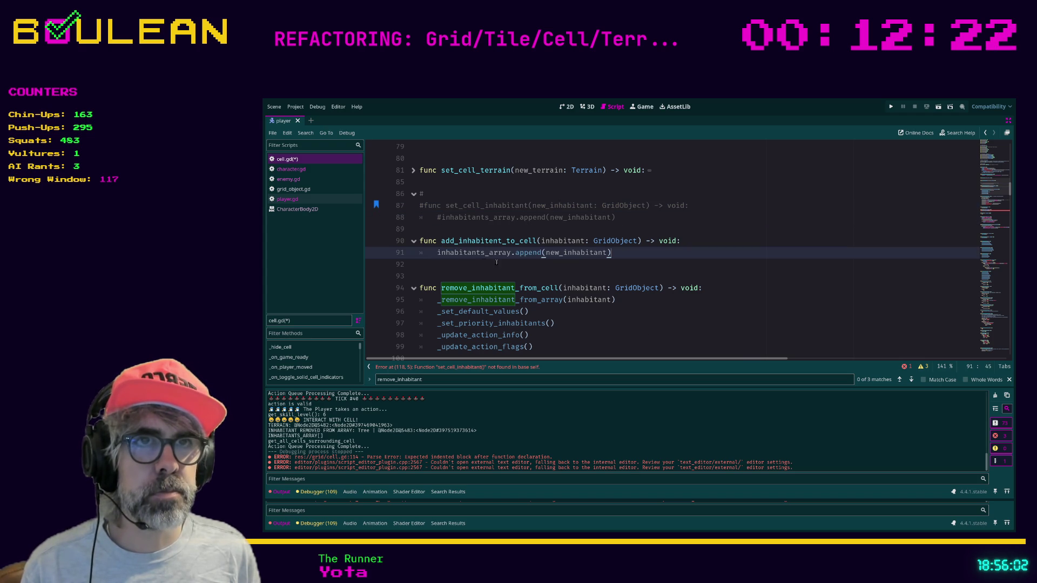
# Rename the parameter to new_inhabitant so it matches the append line, and save cell.gd
pyautogui.doubleClick(513, 206)
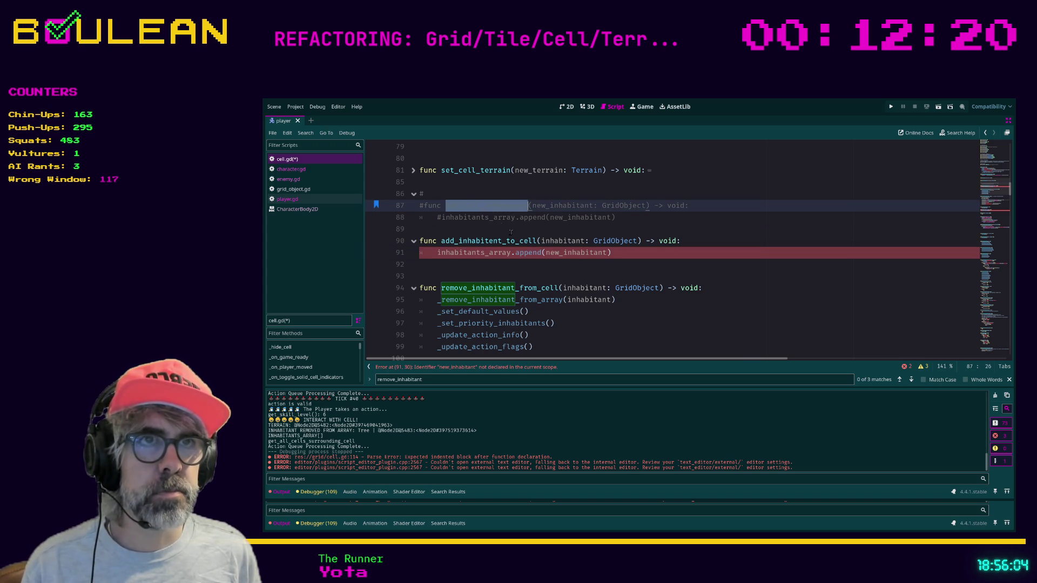
pyautogui.doubleClick(560, 253)
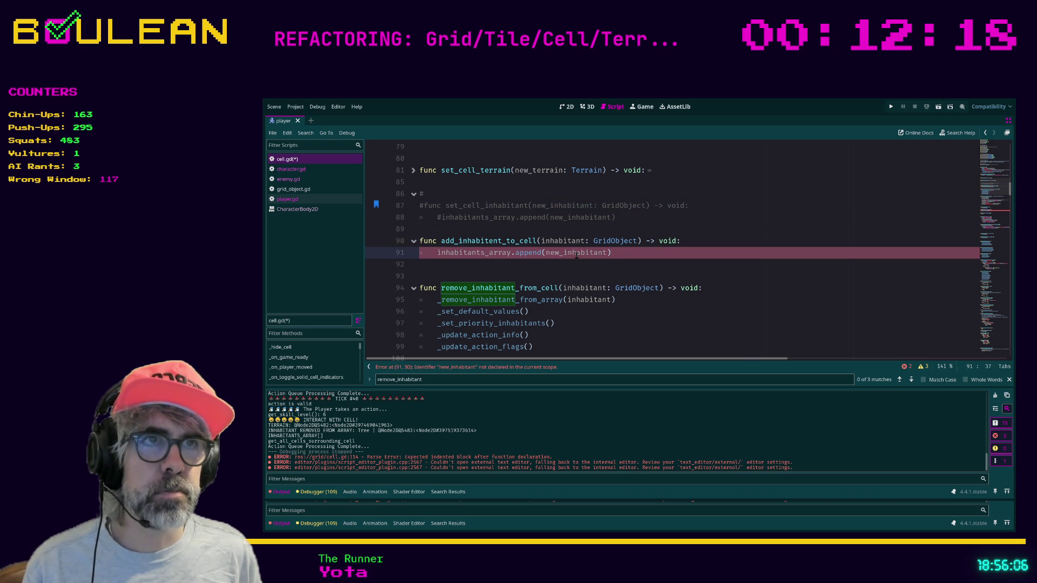
pyautogui.click(543, 241)
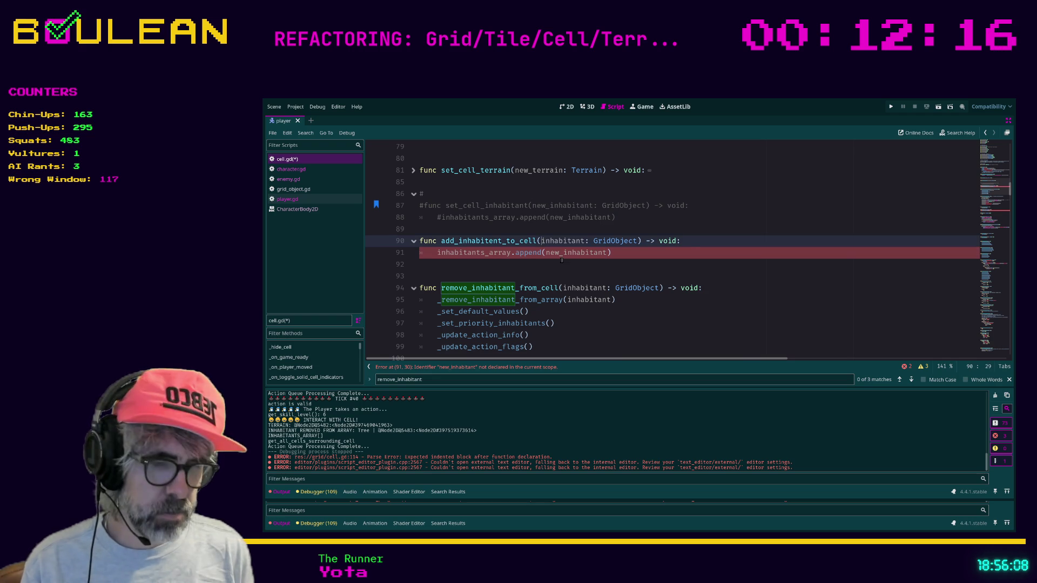
pyautogui.write('new_')
pyautogui.click(640, 255)
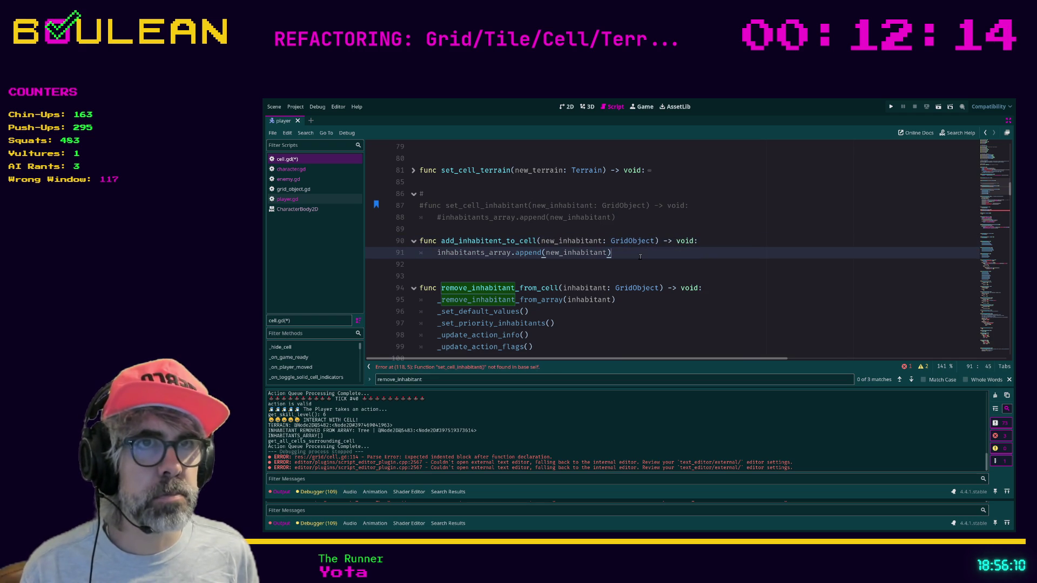
pyautogui.hotkey('ctrl', 's')
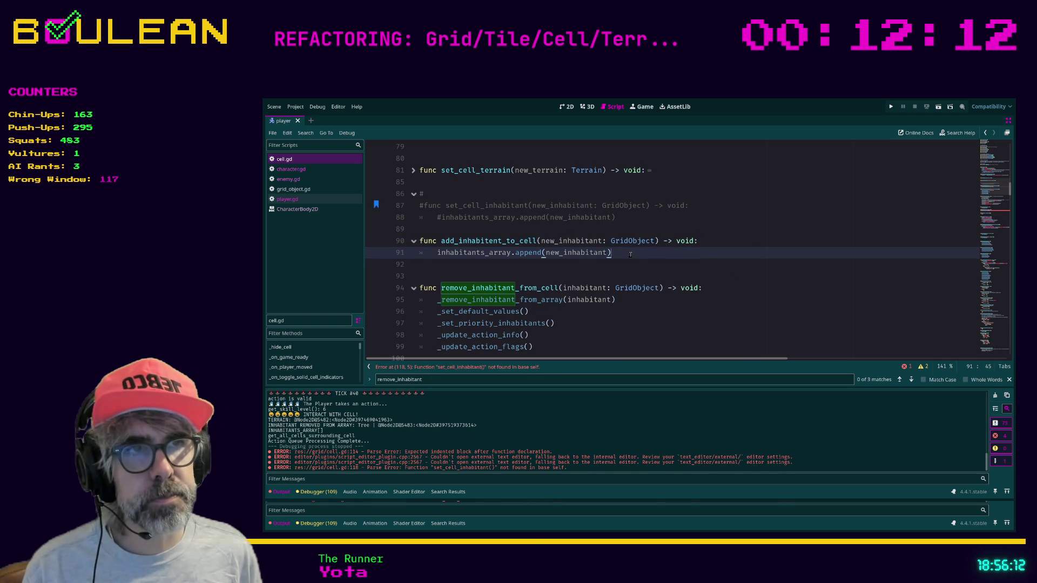
# Search the whole project for uses of set_cell_inhabitant
pyautogui.doubleClick(486, 205)
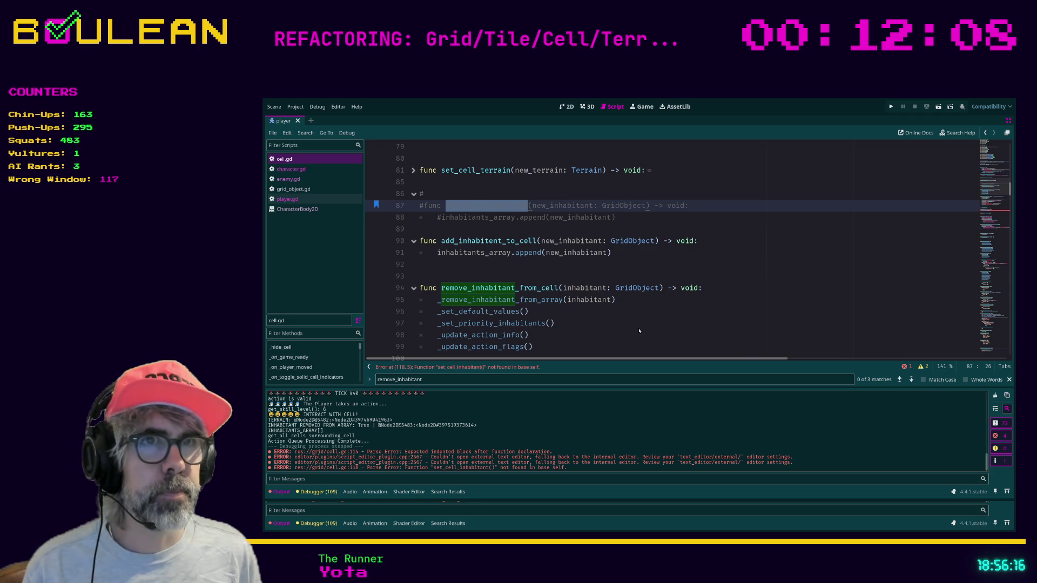
pyautogui.hotkey('ctrl', 'shift', 'f')
pyautogui.press('Return')
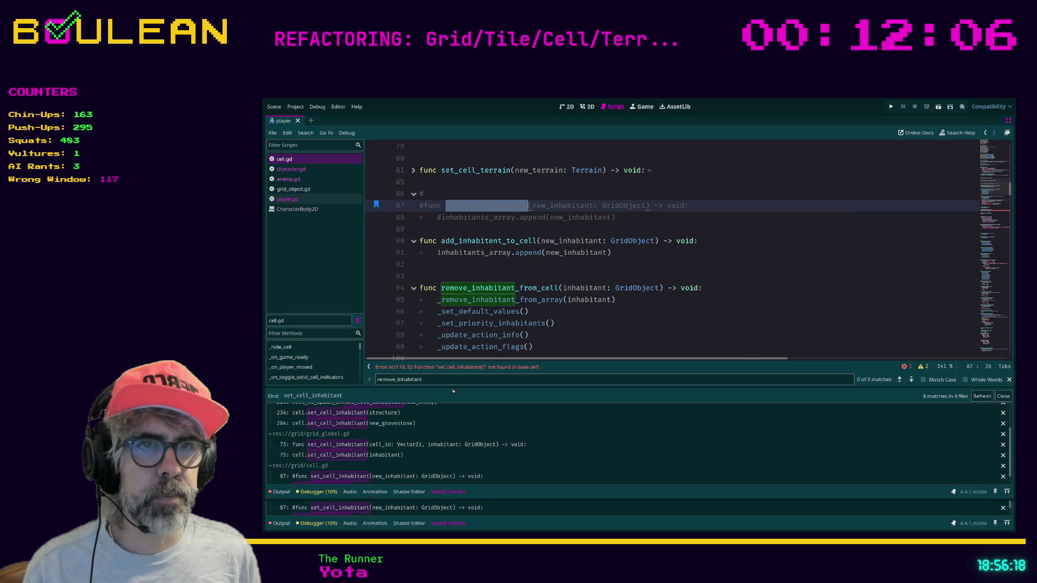
# Enlarge the Search Results list and open the set_cell_inhabitant call on enemy.gd line 147
pyautogui.moveTo(452, 389); pyautogui.dragTo(458, 326)
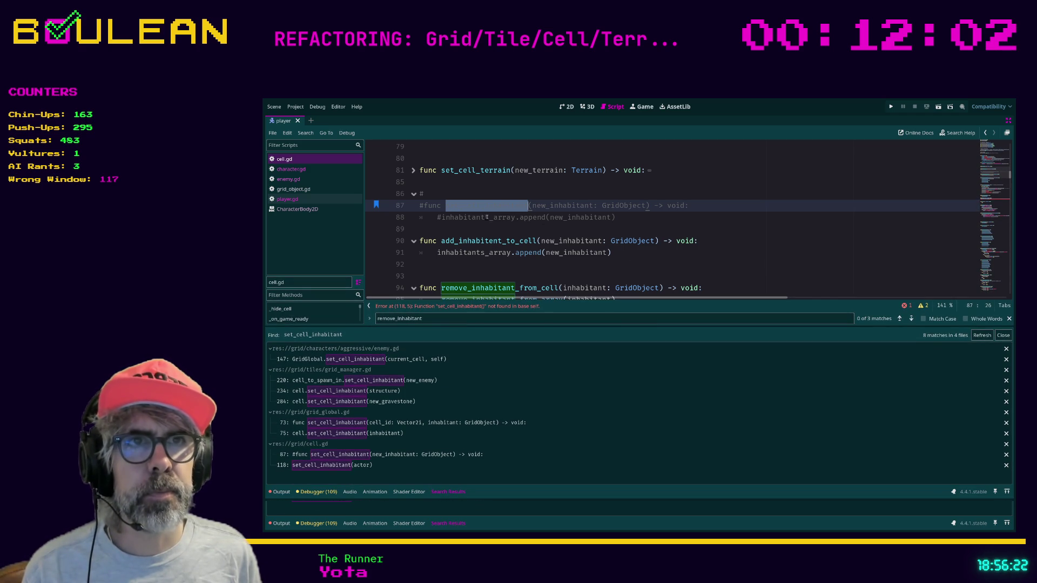
pyautogui.click(487, 217)
pyautogui.doubleClick(470, 206)
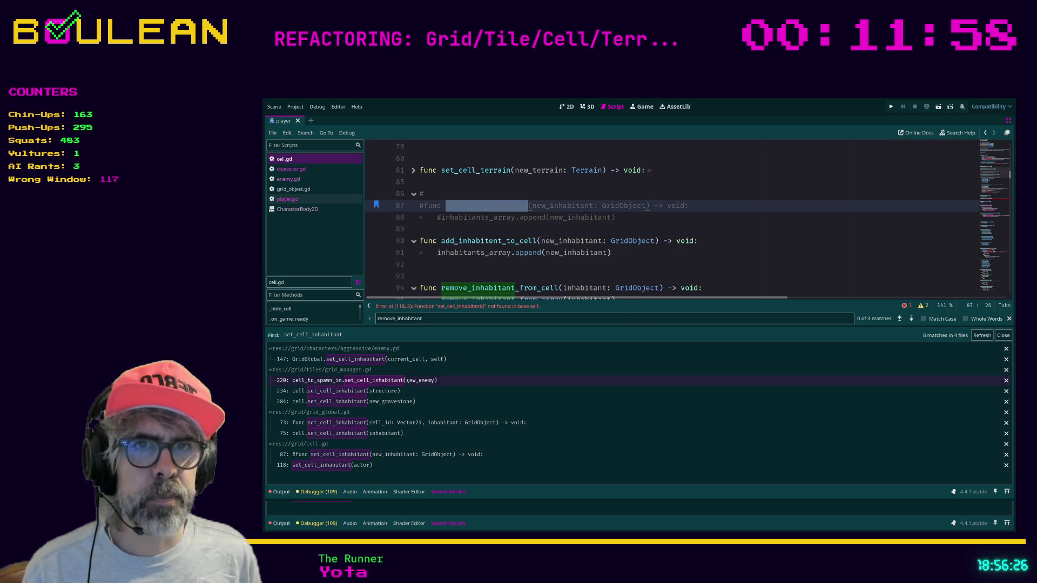
pyautogui.click(389, 360)
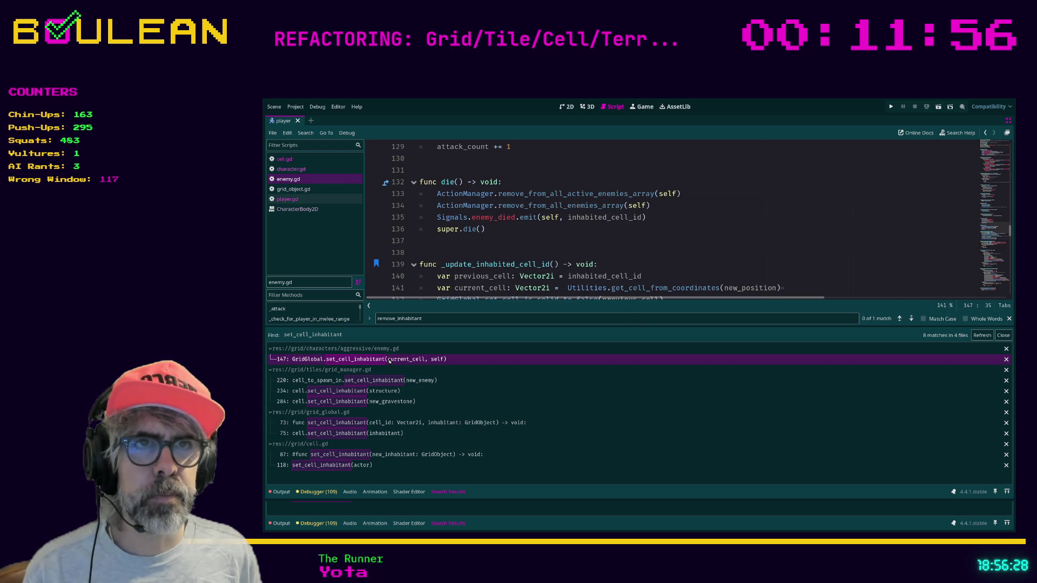
pyautogui.scroll(-2, 508, 243)
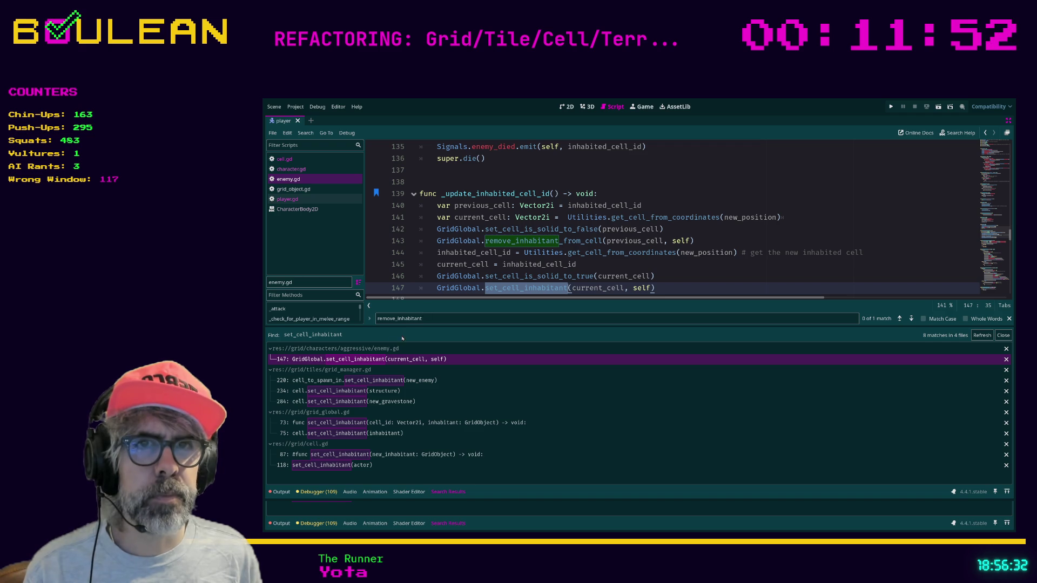
# Open grid_manager.gd at line 220 with the caret before set_cell_inhabitant
pyautogui.click(334, 381)
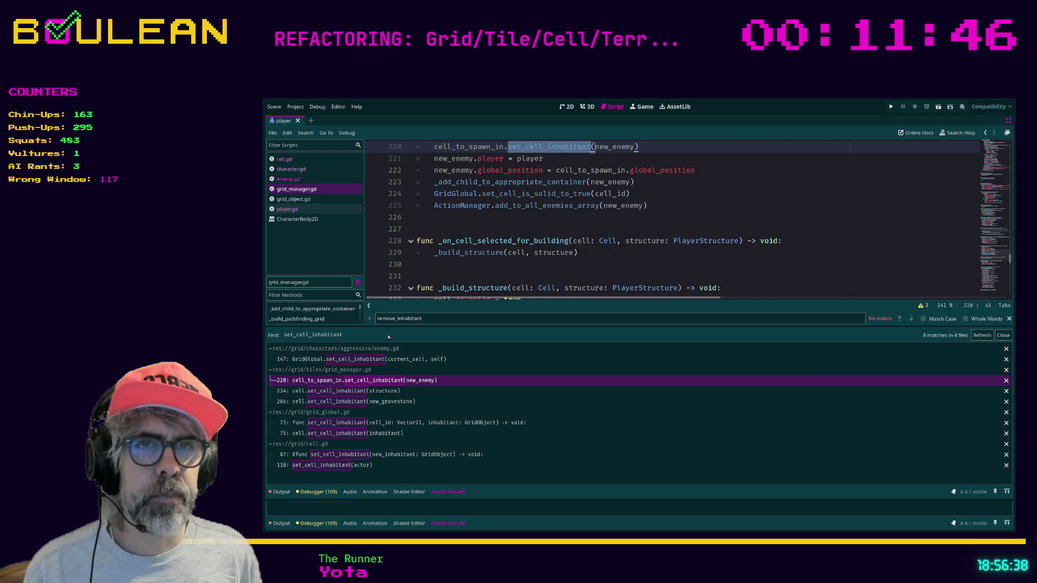
pyautogui.scroll(1, 539, 250)
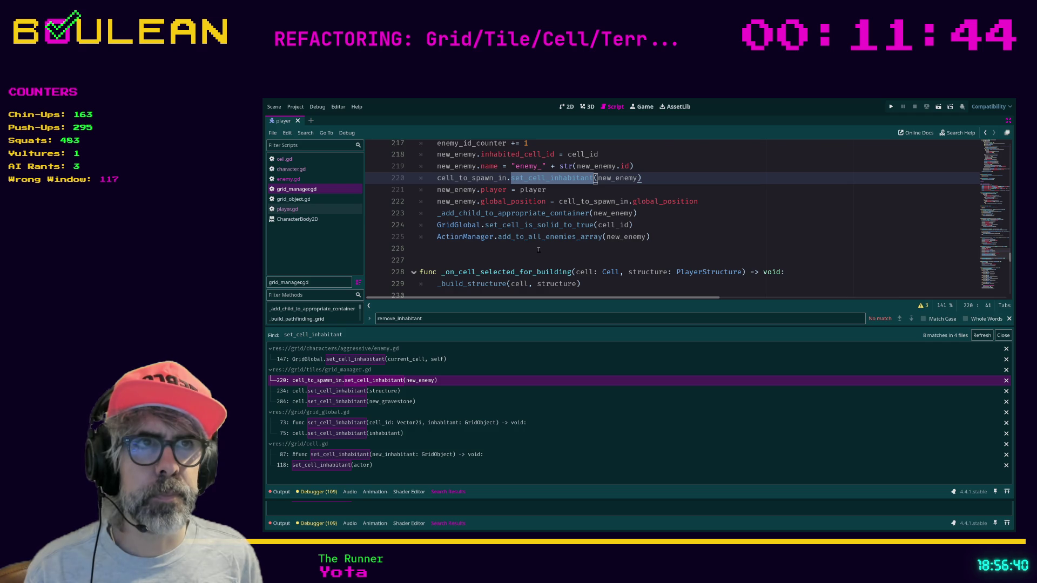
pyautogui.scroll(1, 539, 249)
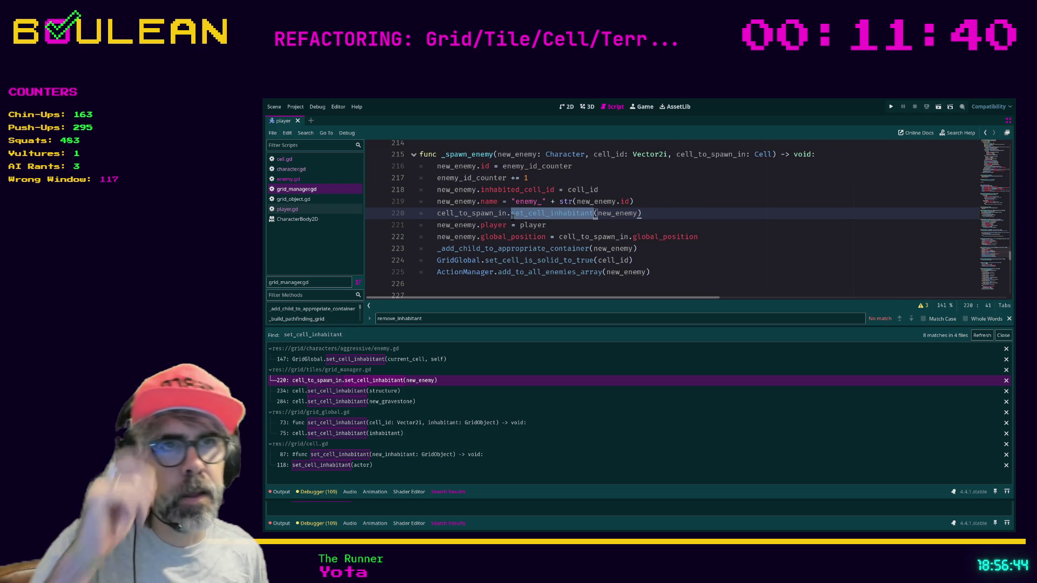
pyautogui.scroll(1, 522, 215)
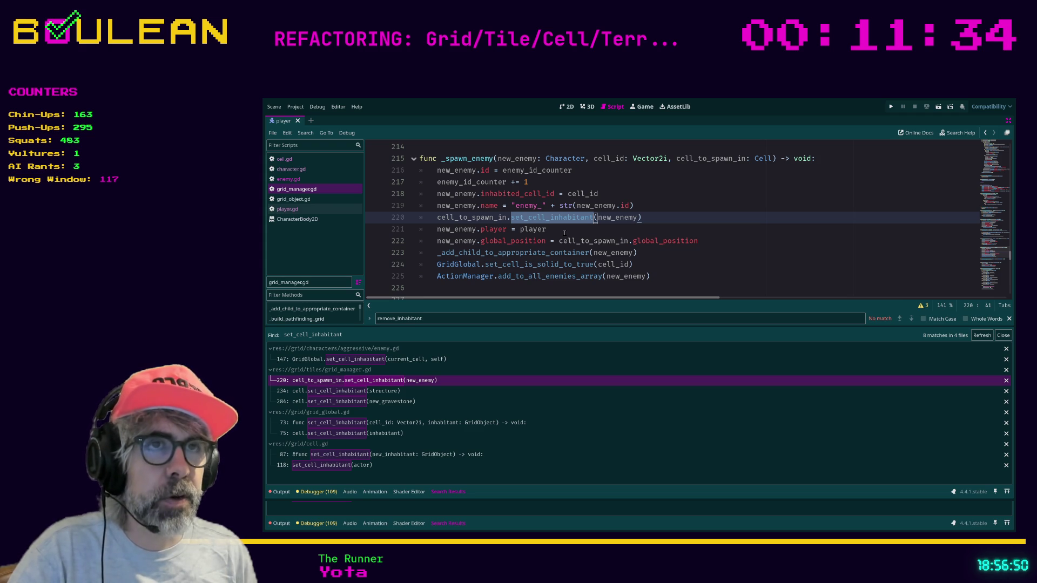
pyautogui.press('Left')
# Change line 220 to call cell_to_spawn_in.add_inhabitant_to_cell(new_enemy)
pyautogui.hotkey('ctrl', 'Delete')
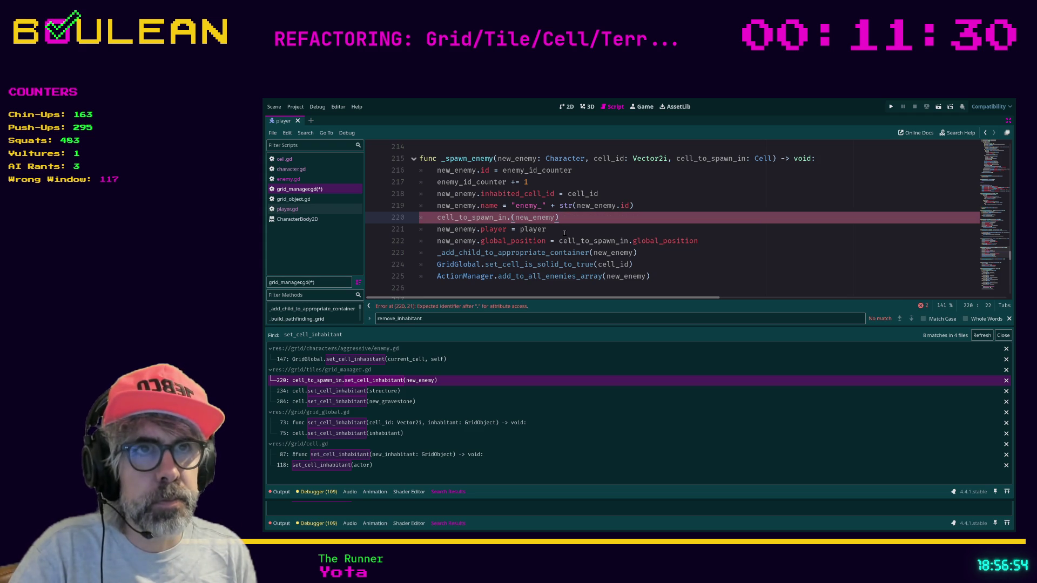
pyautogui.write('add_i')
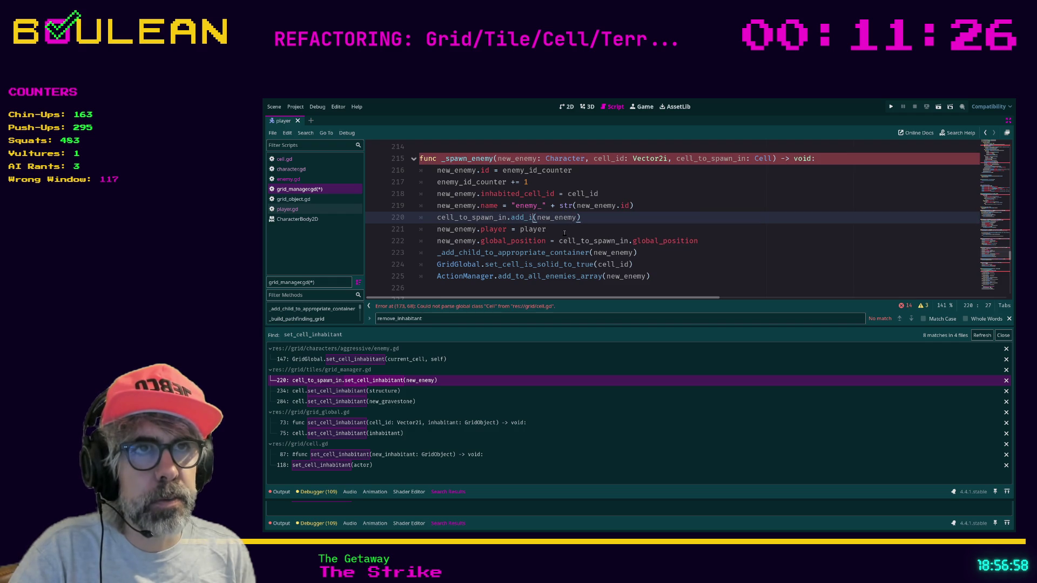
pyautogui.press('BackSpace')
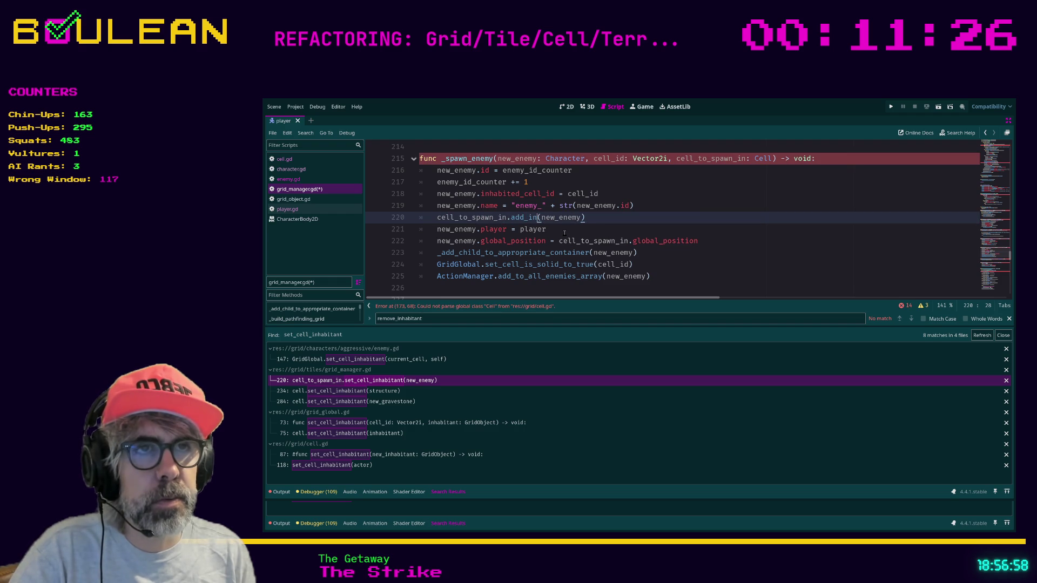
pyautogui.write('_inhab')
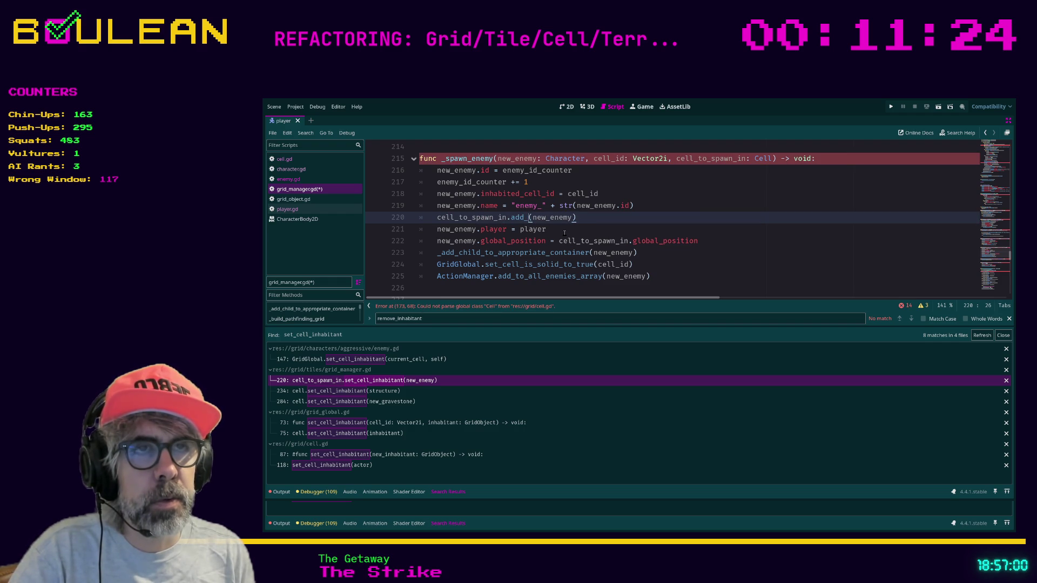
pyautogui.write('itant_to_cel')
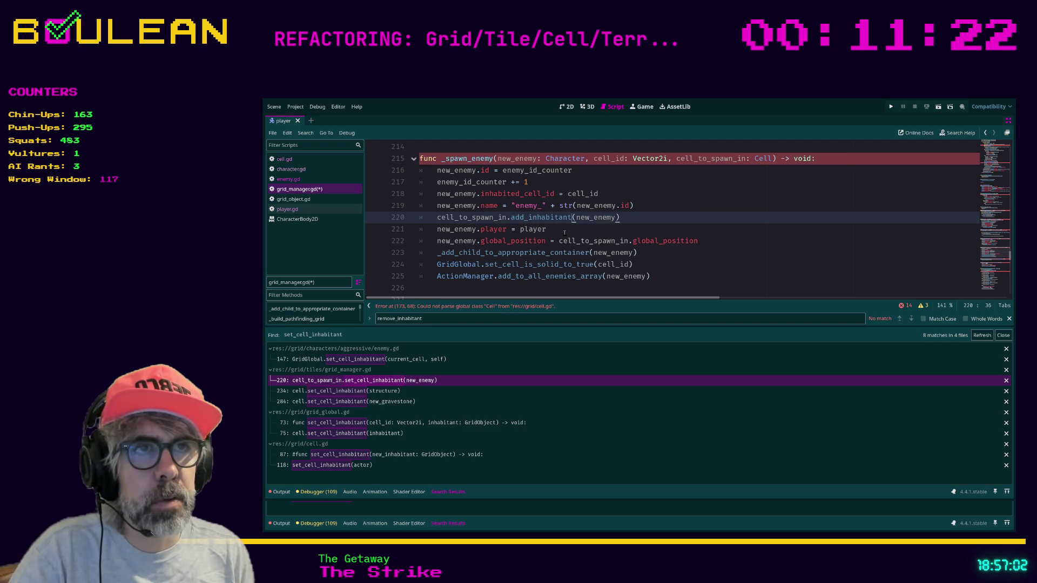
pyautogui.write('l')
pyautogui.click(565, 231)
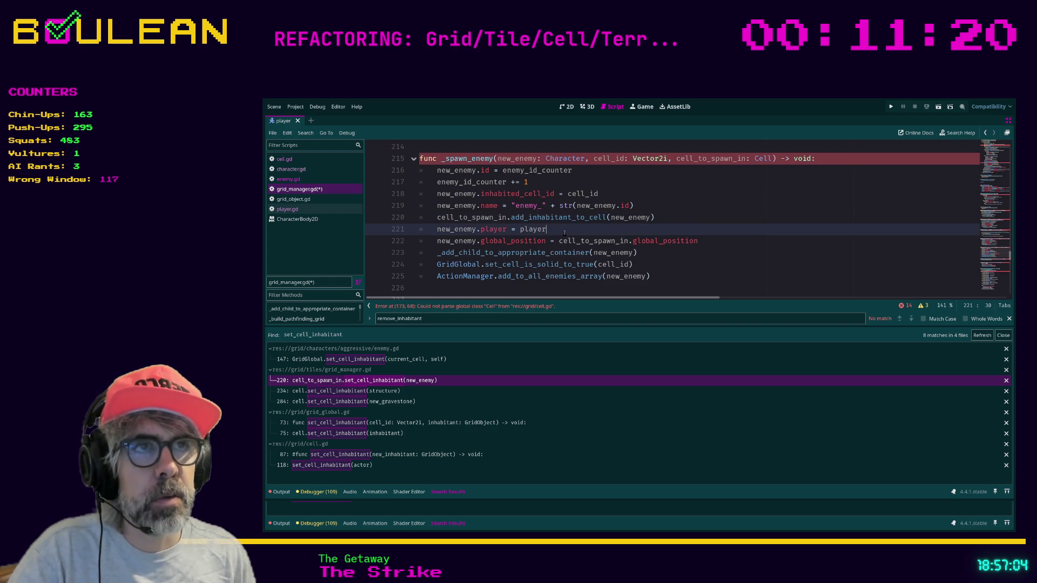
# Check the _spawn_enemy error and the line 222 global_position assignment, then return to cell.gd
pyautogui.click(822, 160)
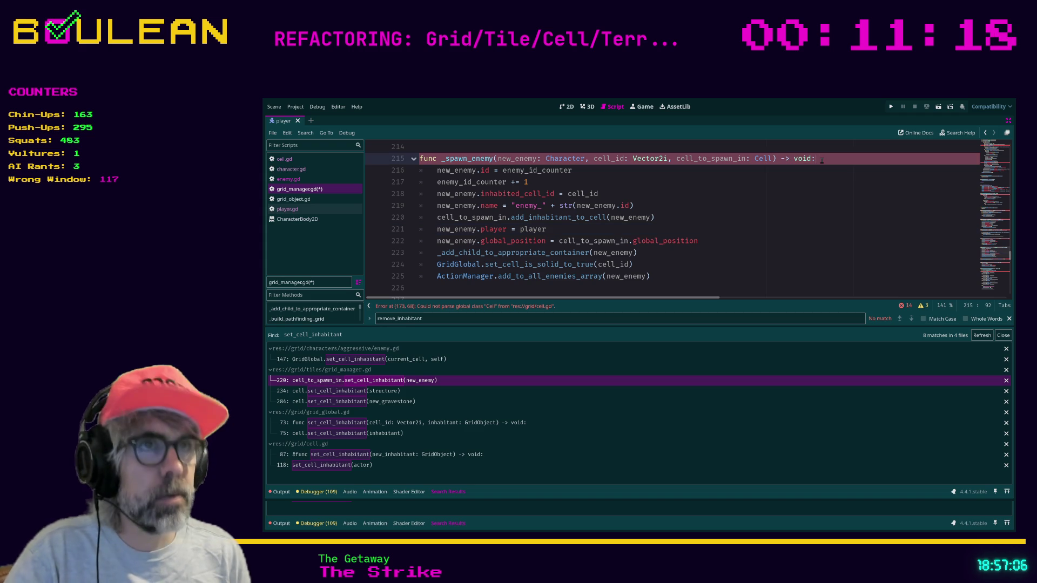
pyautogui.doubleClick(596, 218)
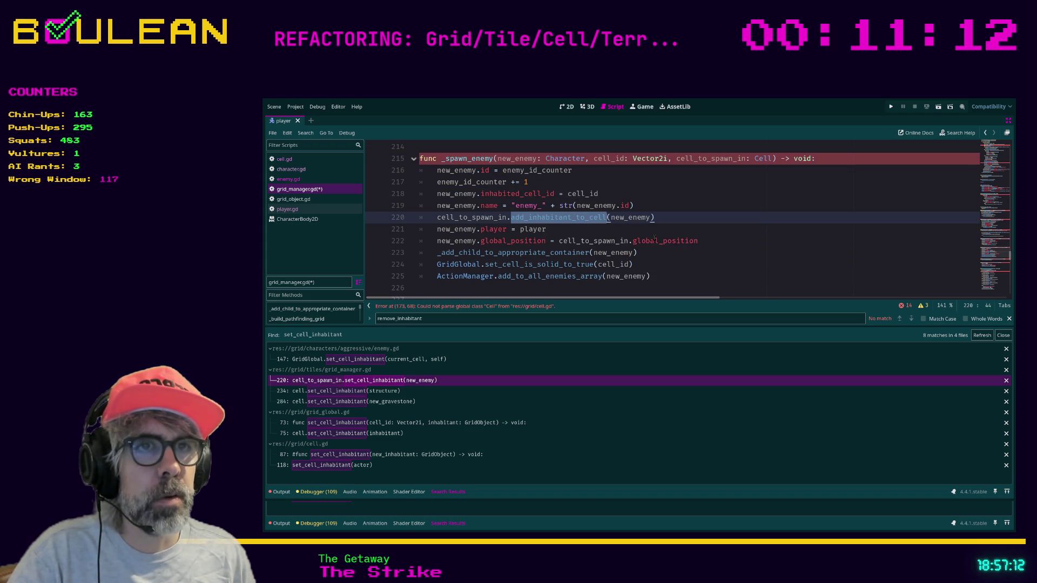
pyautogui.click(655, 240)
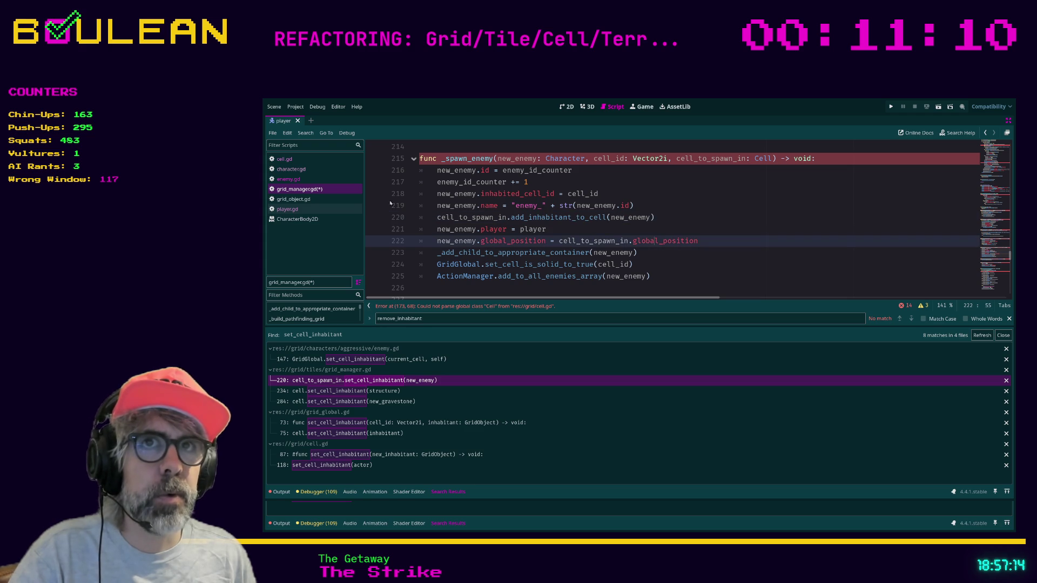
pyautogui.click(296, 159)
# On line 118 of enter(), replace set_cell_inhabitant with add_inhabitant_to_cell
pyautogui.click(486, 264)
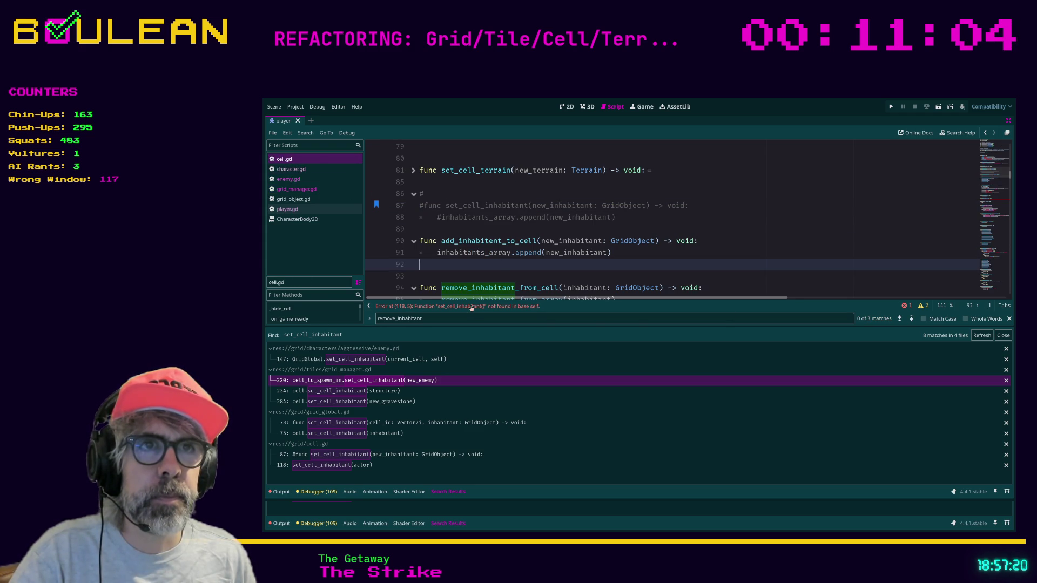
pyautogui.click(471, 306)
pyautogui.doubleClick(467, 217)
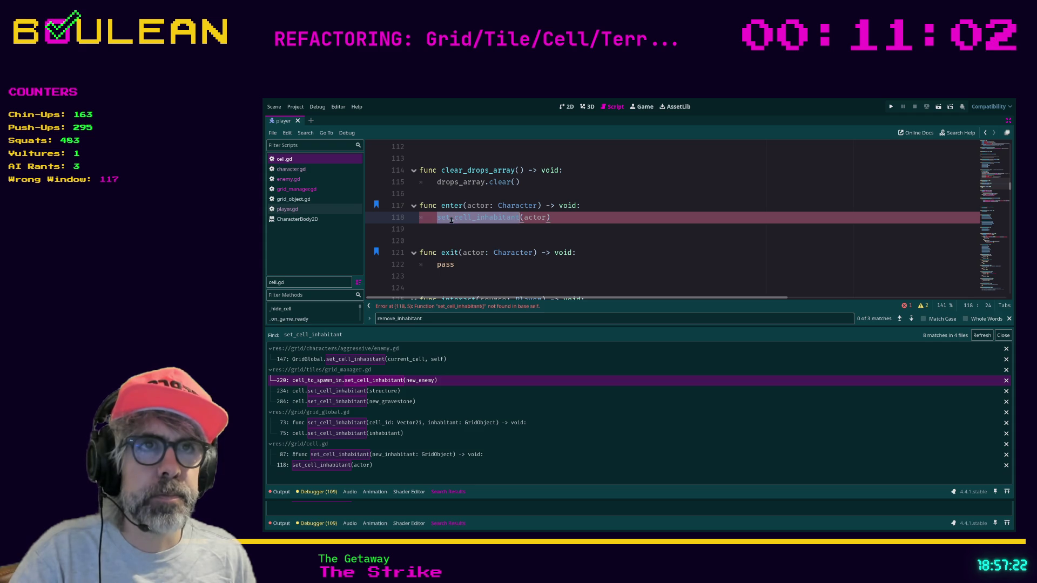
pyautogui.write('add_inhabitant_to')
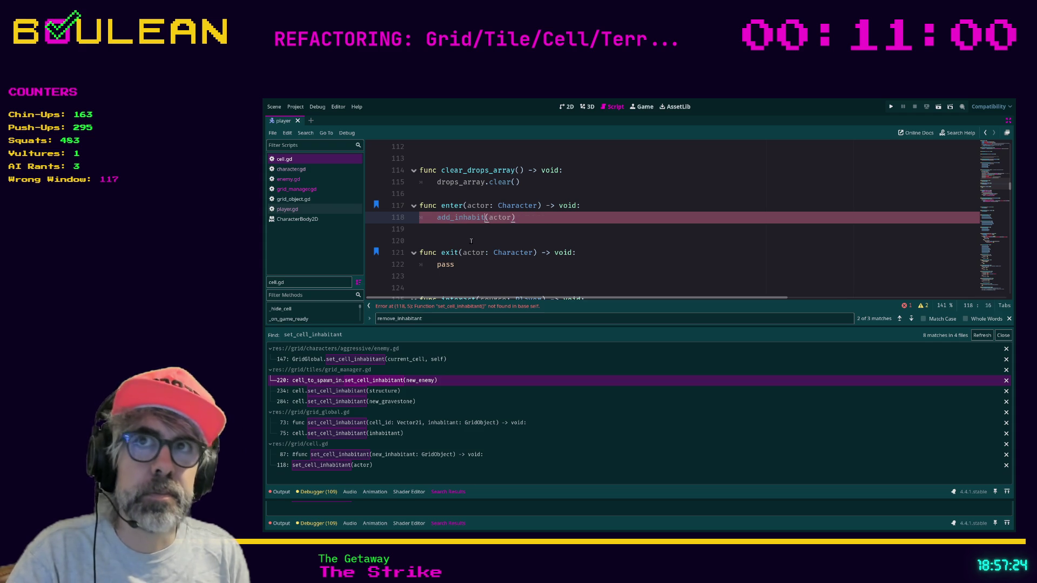
pyautogui.write('_cell')
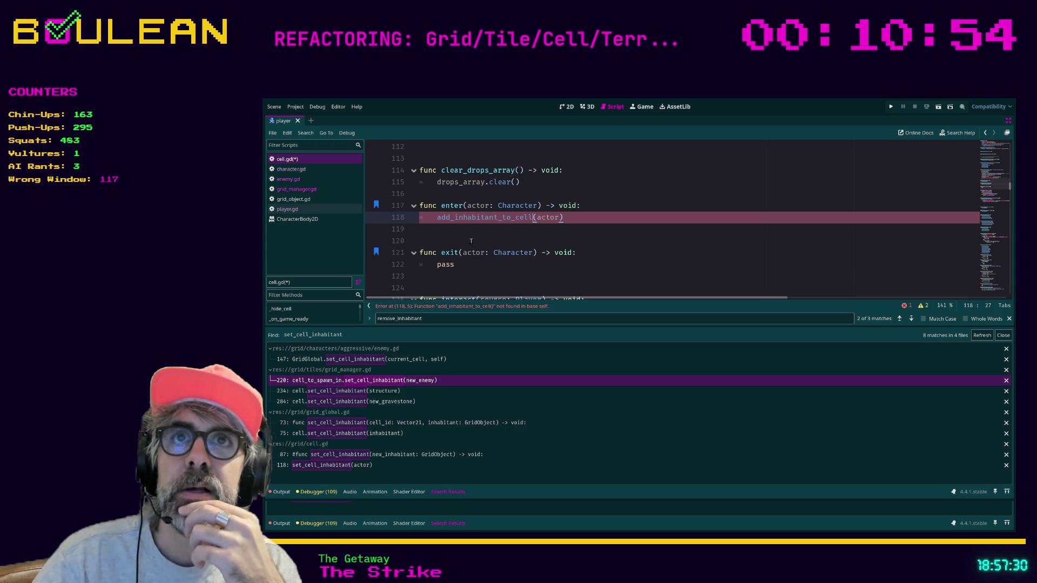
pyautogui.click(582, 220)
pyautogui.click(554, 227)
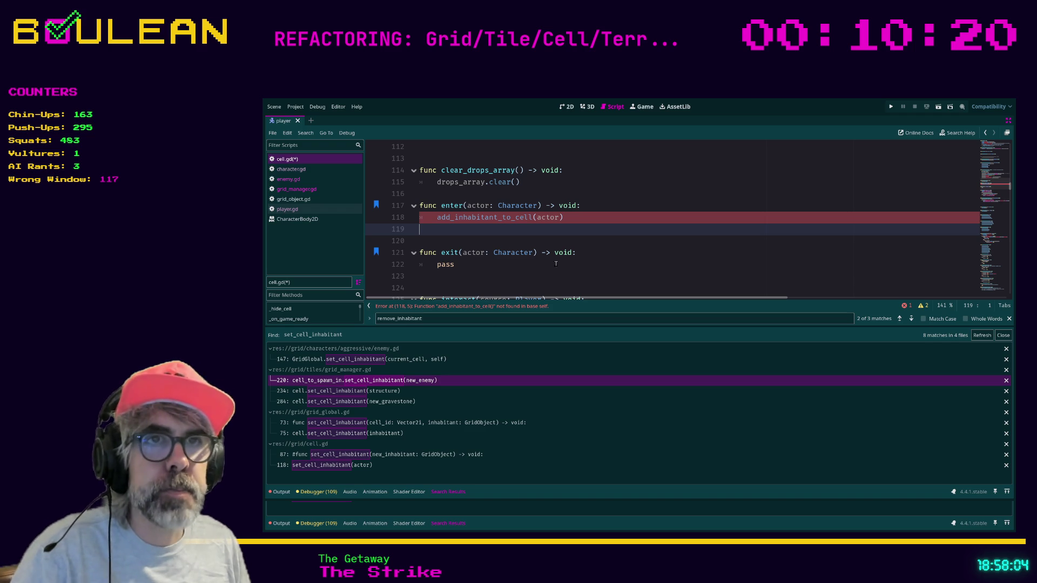
pyautogui.scroll(3, 556, 264)
pyautogui.scroll(-5, 576, 267)
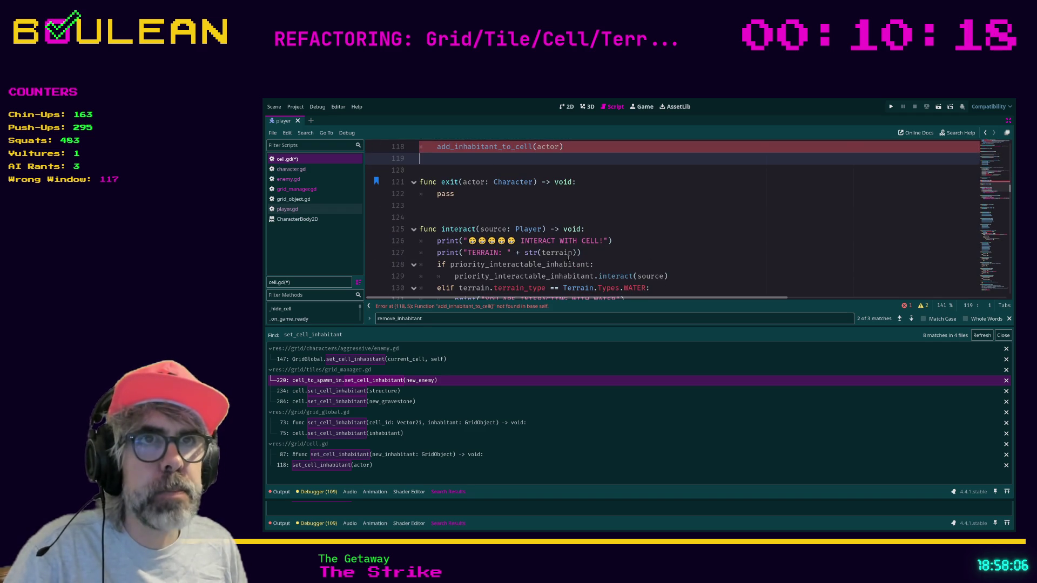
pyautogui.scroll(2, 568, 257)
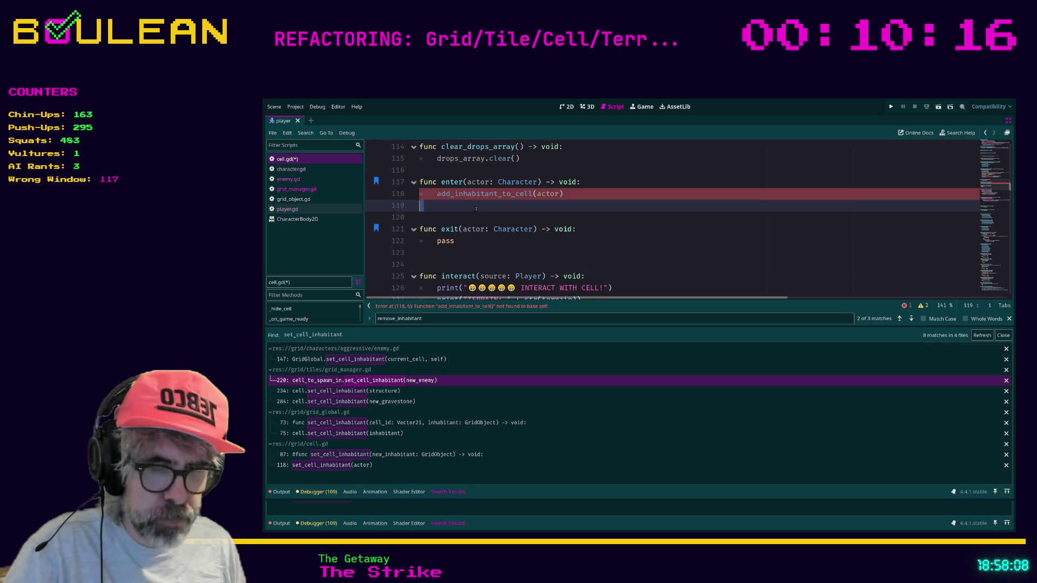
# Compare the add_inhabitent_to_cell definition on line 90 with the failing call on line 118
pyautogui.hotkey('ctrl', 'shift', 'b')
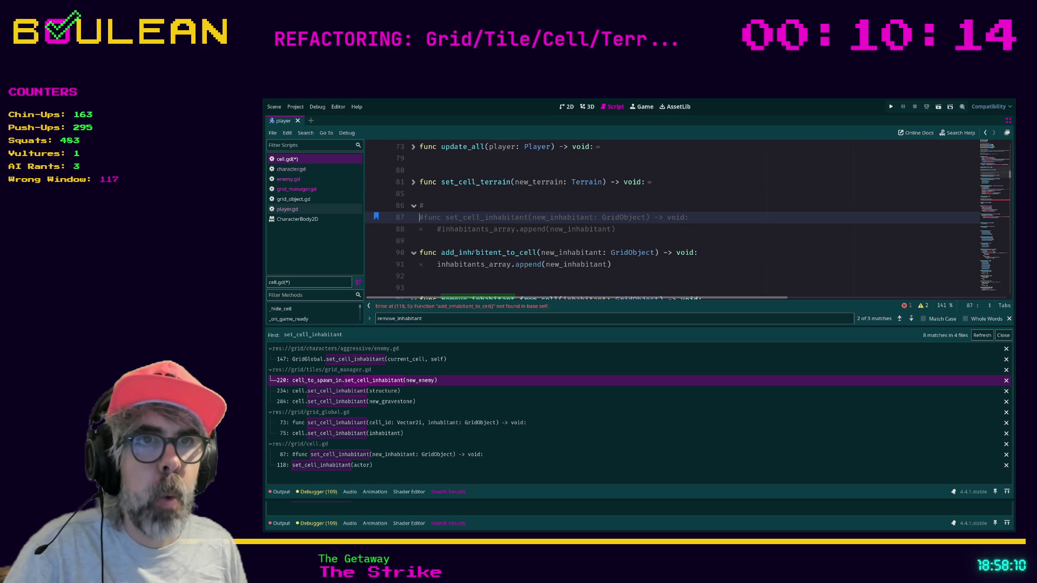
pyautogui.click(422, 254)
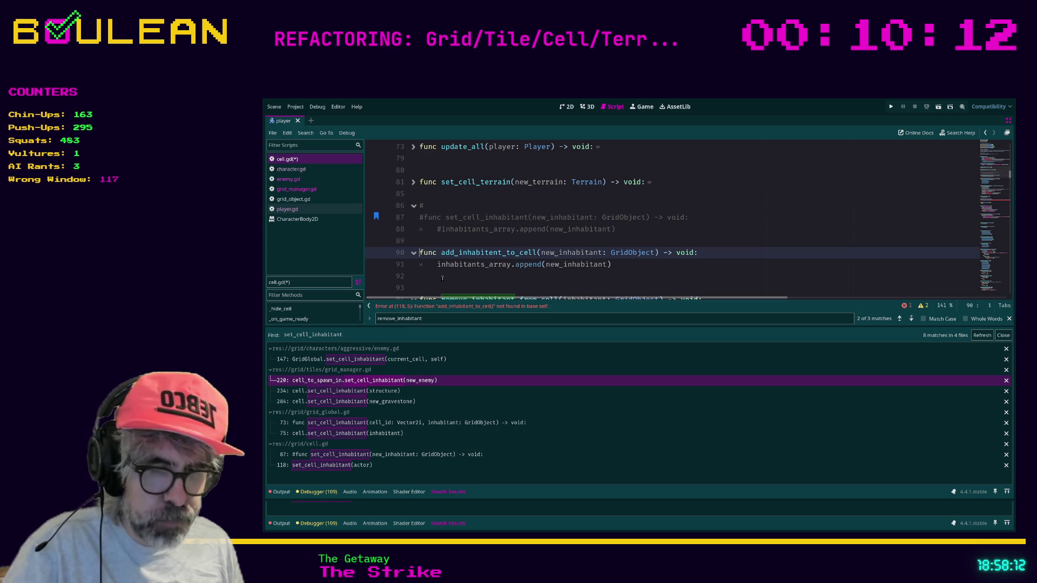
pyautogui.hotkey('ctrl', 'b')
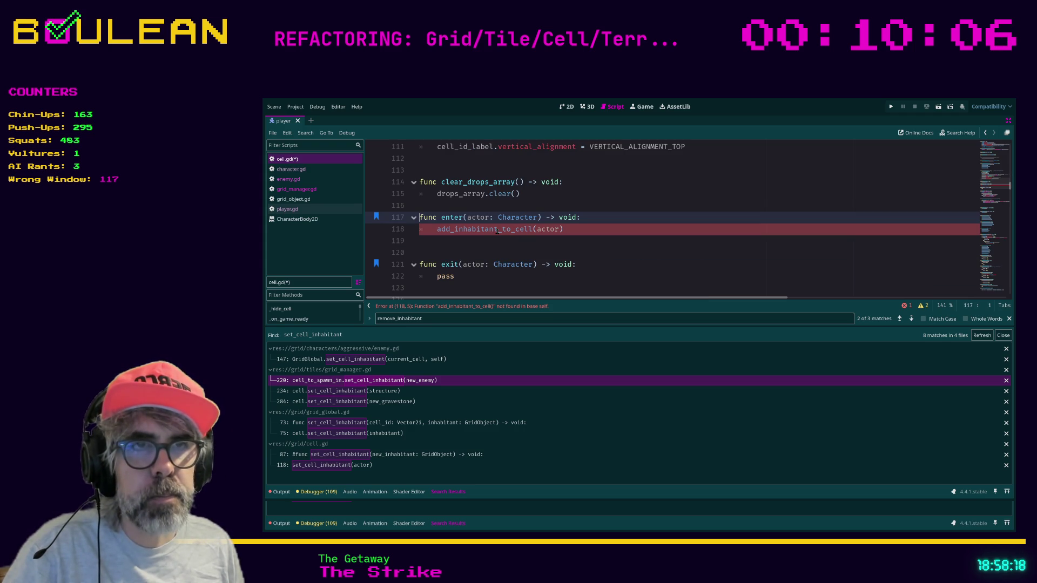
pyautogui.click(498, 230)
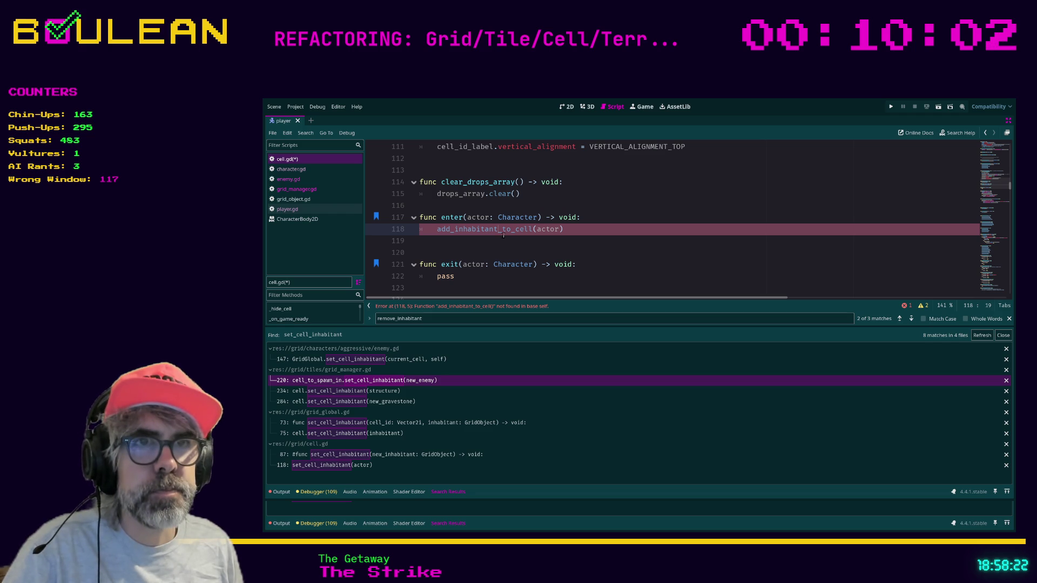
pyautogui.hotkey('ctrl', 'b')
pyautogui.hotkey('ctrl', 'b')
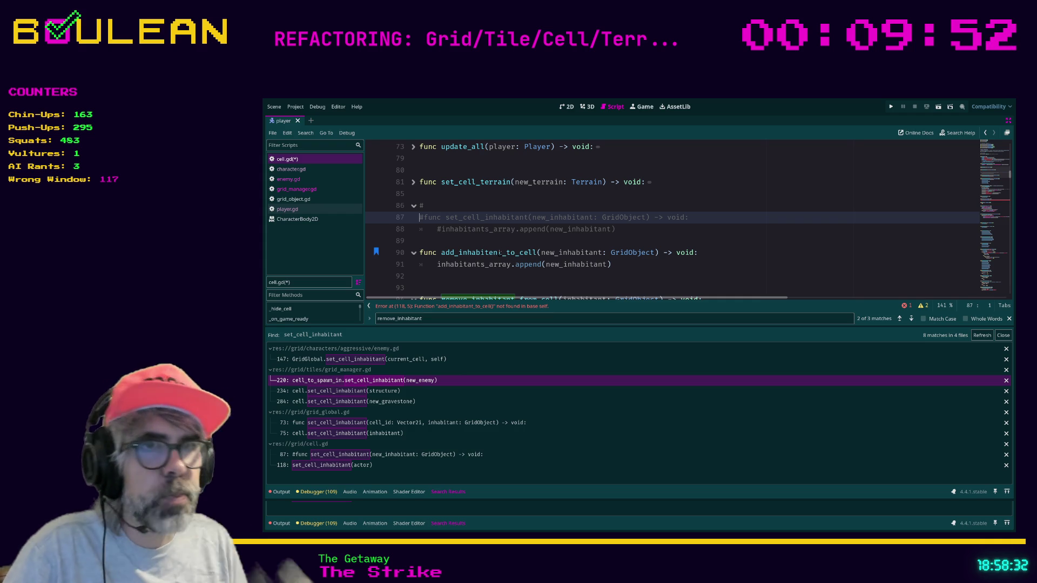
pyautogui.doubleClick(499, 253)
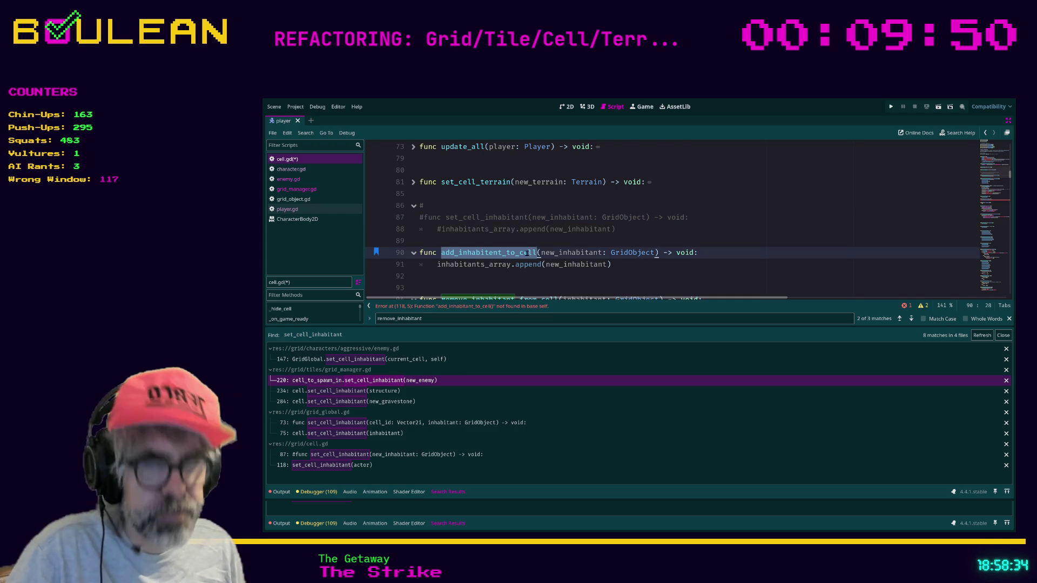
pyautogui.hotkey('ctrl', 'b')
pyautogui.doubleClick(488, 231)
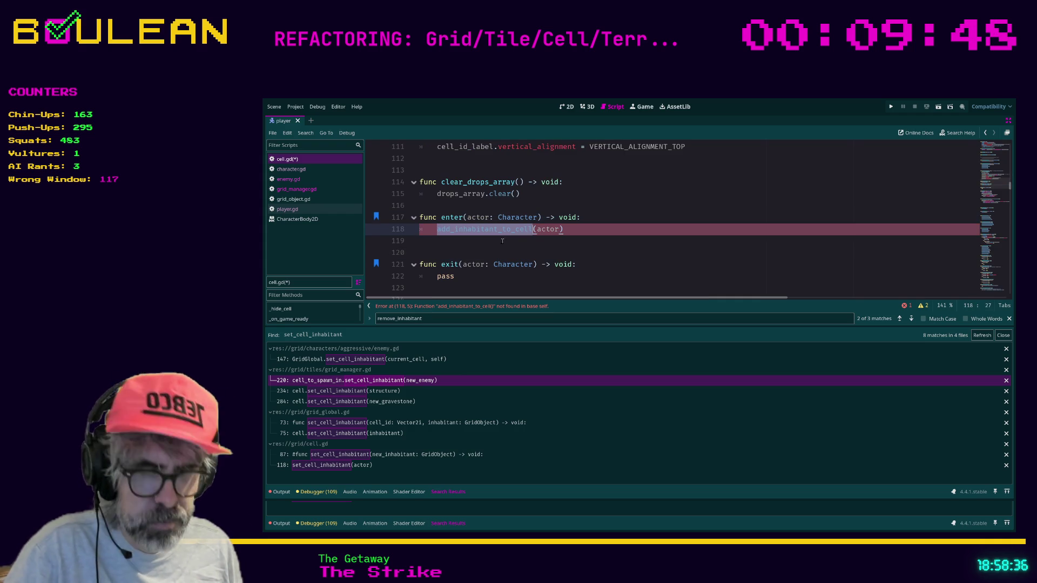
# Add an add_inhabitent_to_cell(actor) call on line 119 and comment out line 118 with #
pyautogui.hotkey('ctrl', 'c')
pyautogui.press('End')
pyautogui.press('Return')
pyautogui.hotkey('ctrl', 'v')
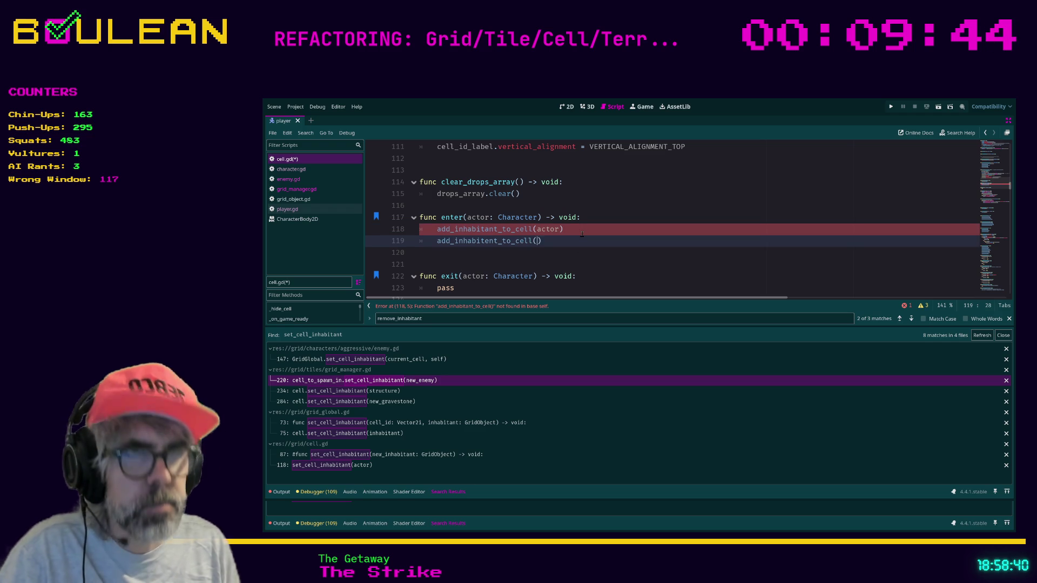
pyautogui.write('actor')
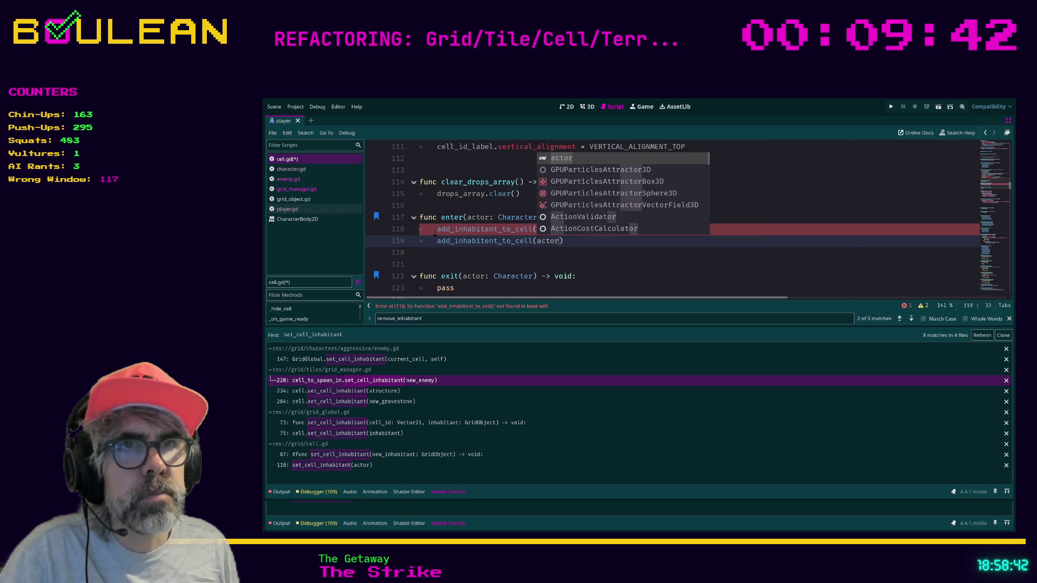
pyautogui.click(436, 230)
pyautogui.write('#')
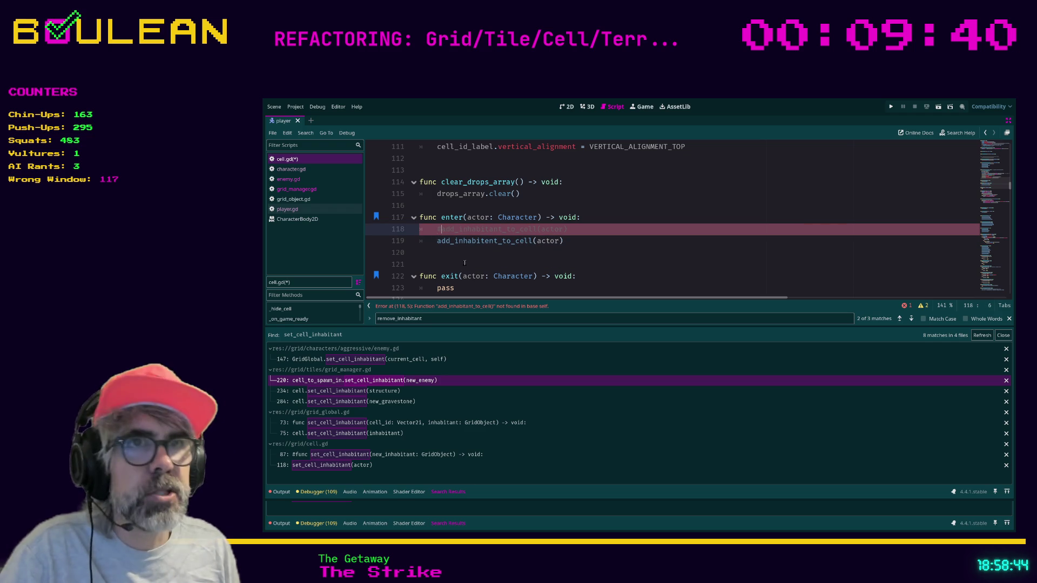
pyautogui.click(496, 254)
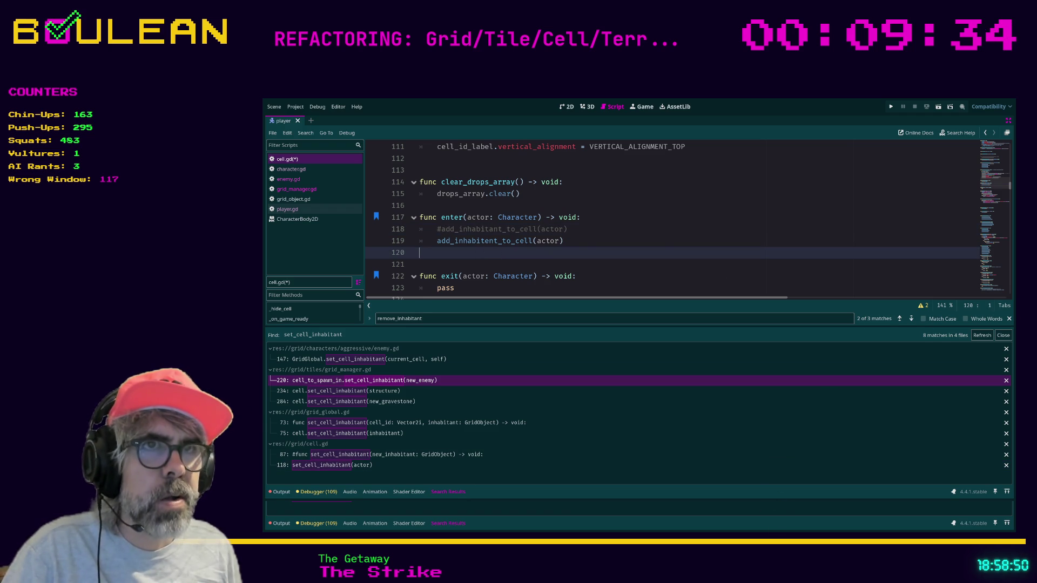
# Web-search 'inhabitent' in a new Brave tab to confirm the spelling 'inhabitant', then minimize Brave
pyautogui.hotkey('alt', 'Tab')
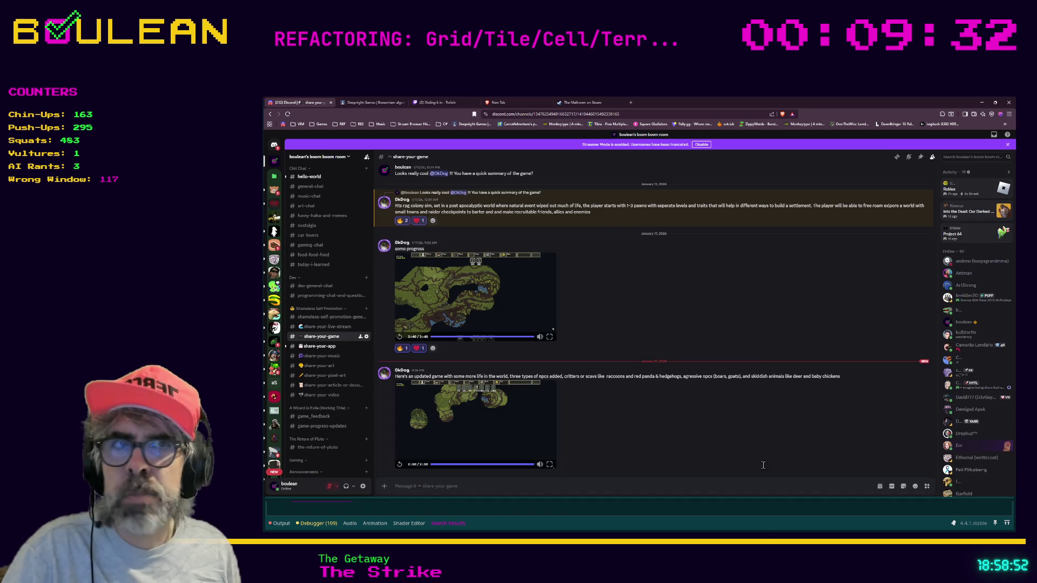
pyautogui.hotkey('ctrl', 't')
pyautogui.write('inhabitent')
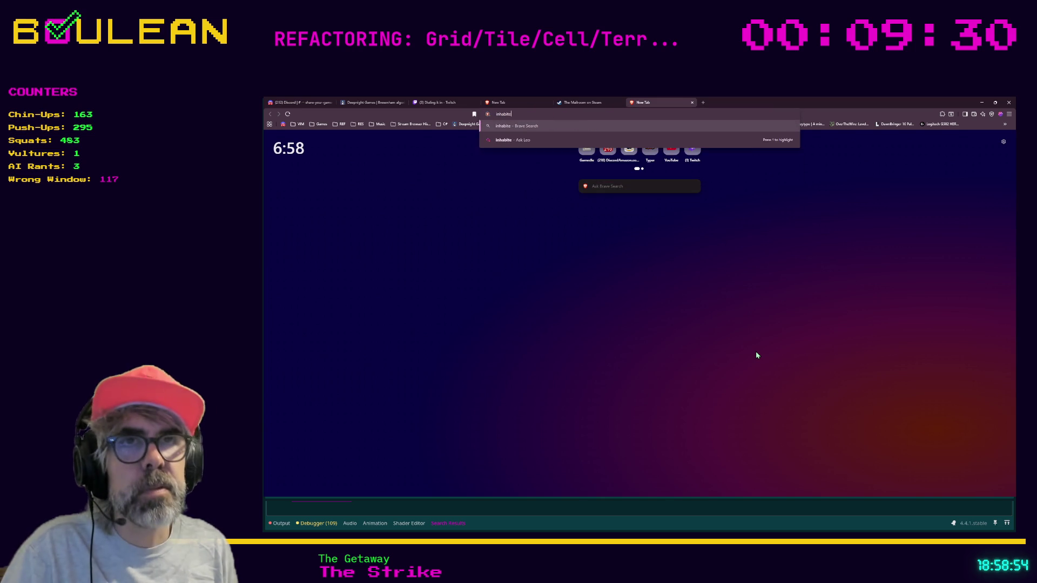
pyautogui.press('Return')
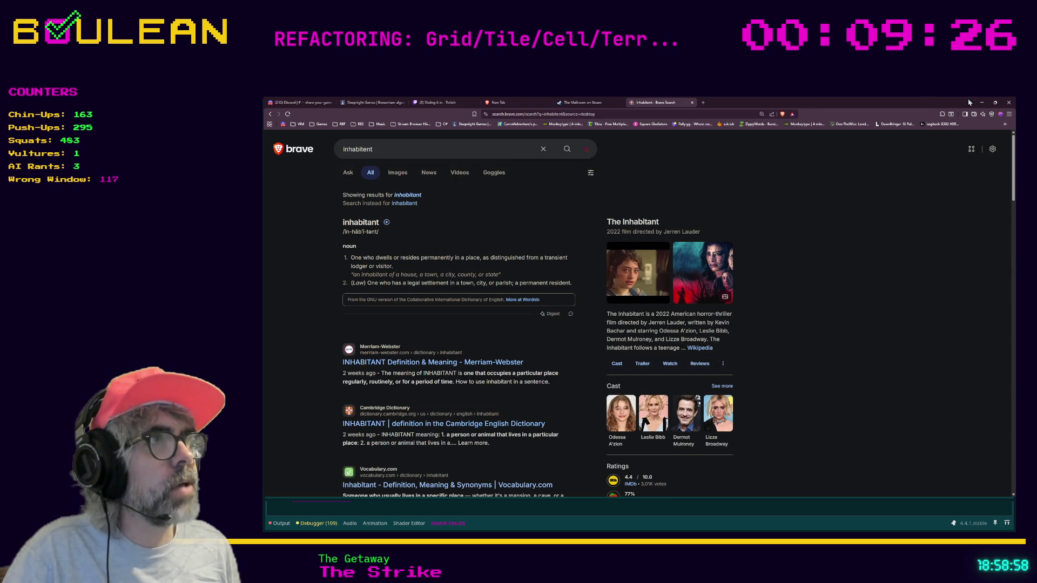
pyautogui.click(983, 103)
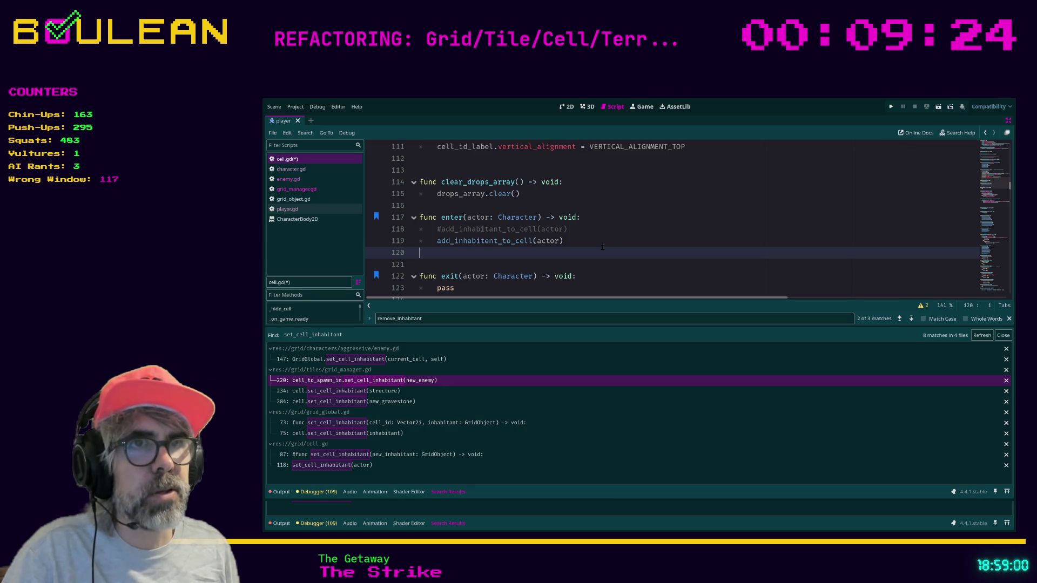
# Correct 'inhabitent' to 'inhabitant' on lines 119 and 90, save cell.gd, and refresh the search results
pyautogui.click(489, 241)
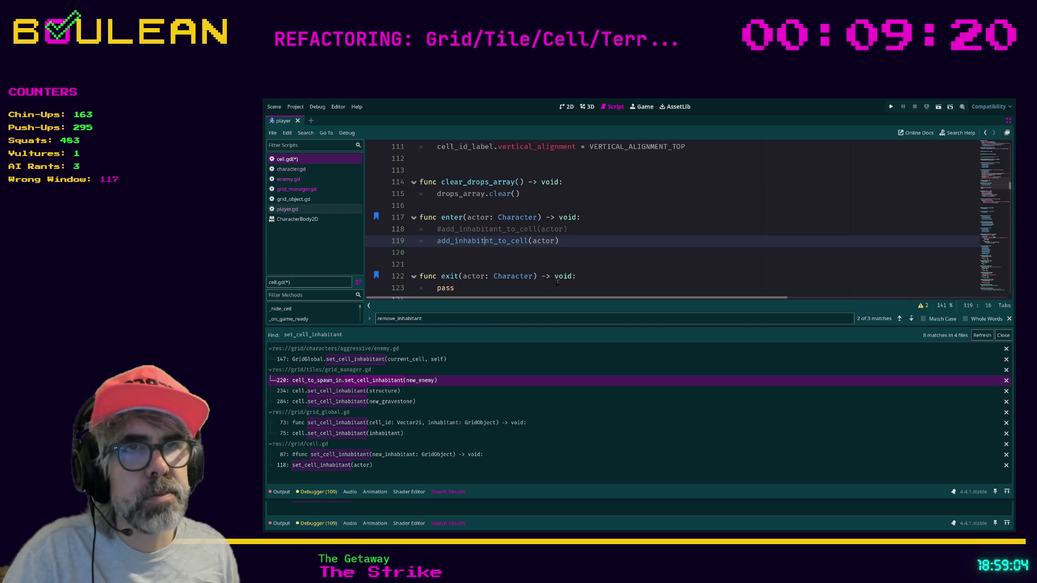
pyautogui.write('a')
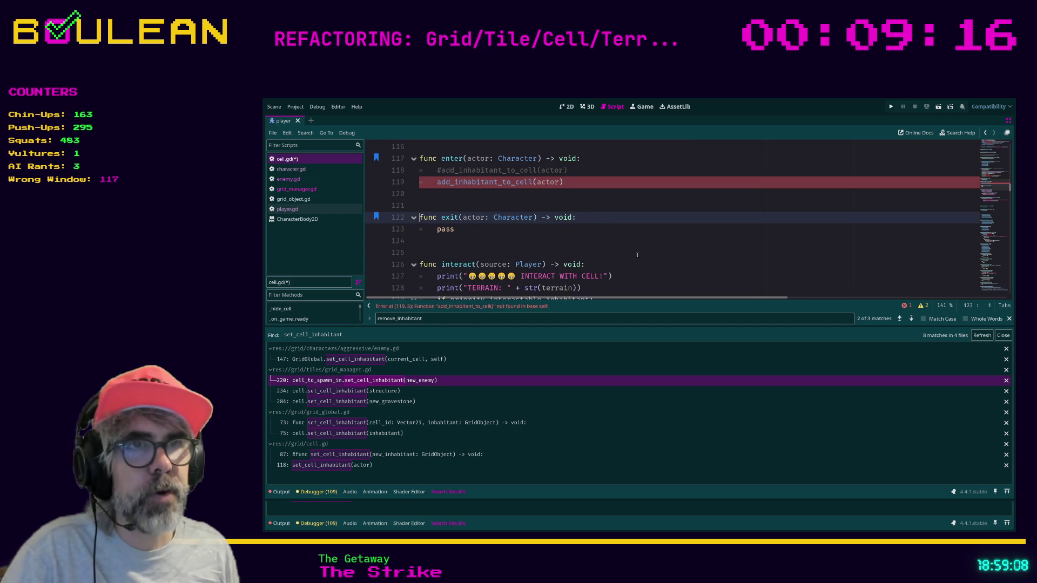
pyautogui.hotkey('ctrl', 'b')
pyautogui.hotkey('ctrl', 'b')
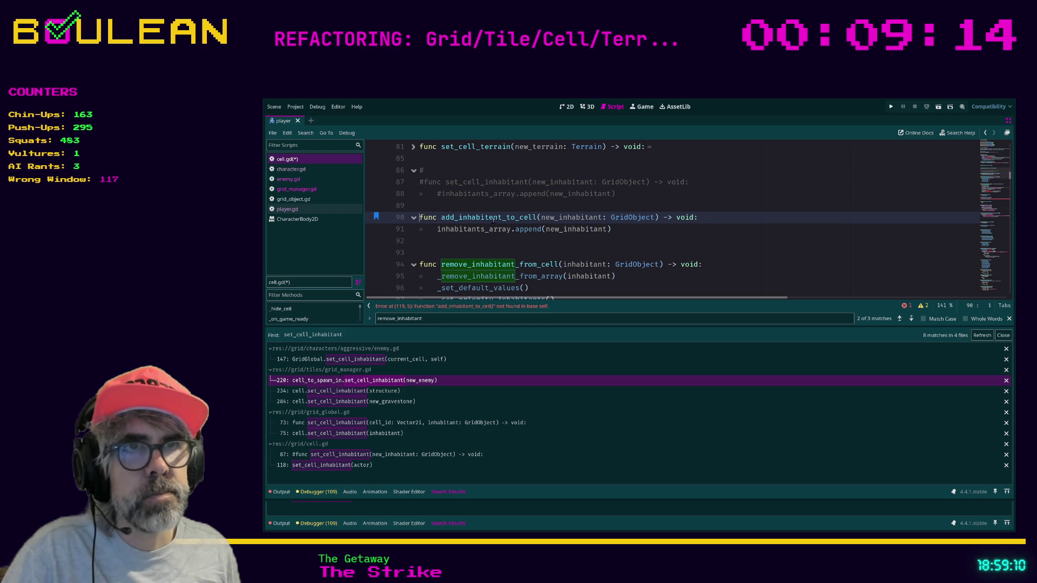
pyautogui.click(493, 218)
pyautogui.press('BackSpace')
pyautogui.write('a')
pyautogui.click(516, 250)
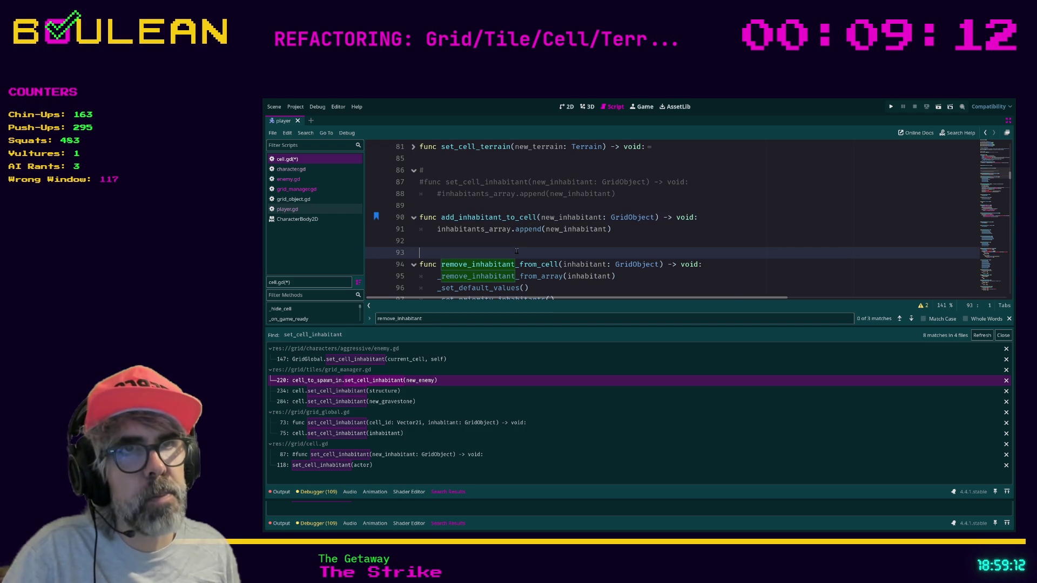
pyautogui.hotkey('ctrl', 's')
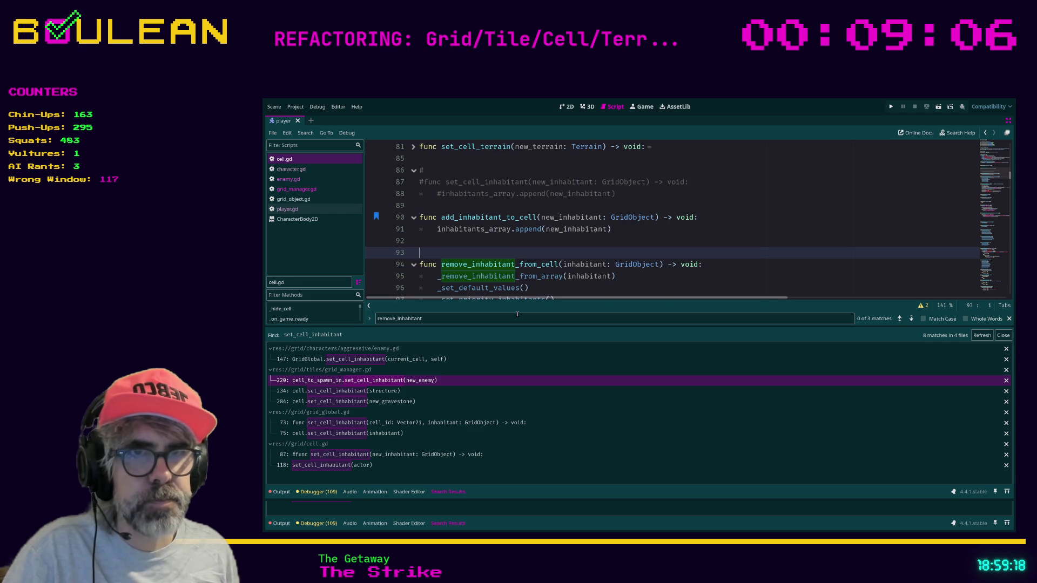
pyautogui.click(978, 336)
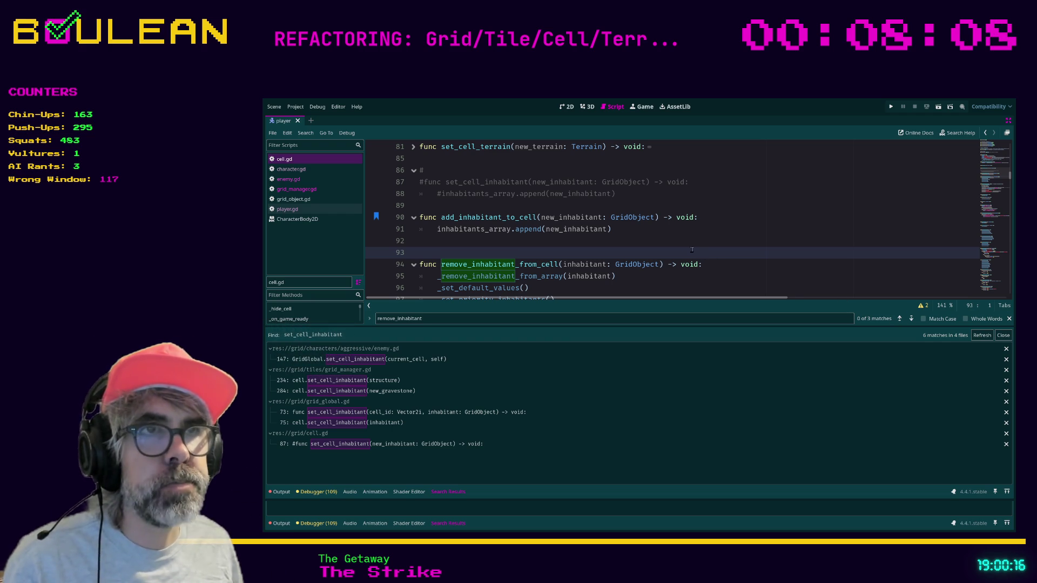
# Check the enemy.gd line 147 match, then open grid_manager.gd at line 234's set_cell_inhabitant call
pyautogui.click(422, 361)
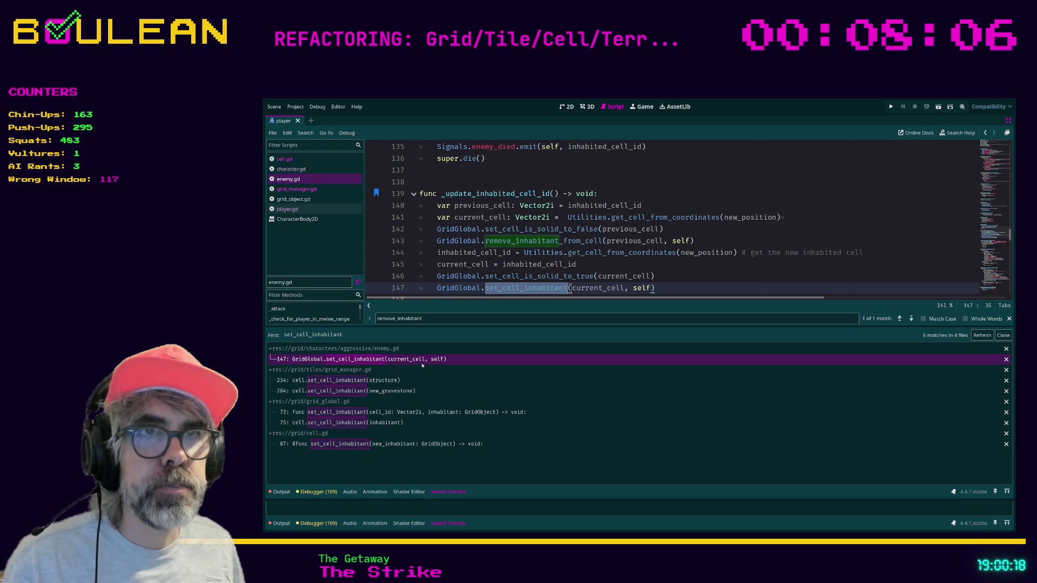
pyautogui.scroll(-1, 452, 270)
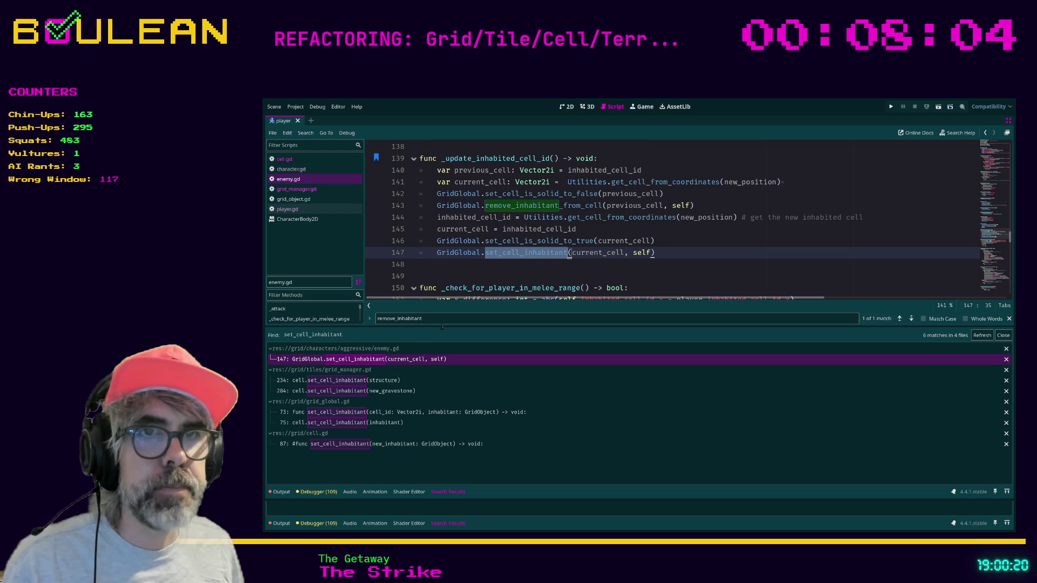
pyautogui.click(383, 381)
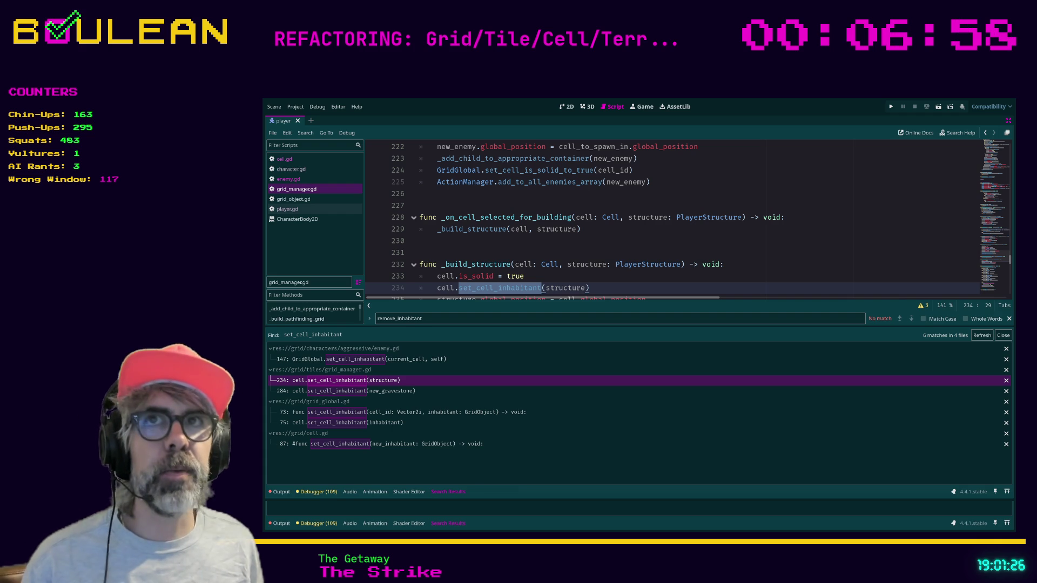
pyautogui.click(606, 291)
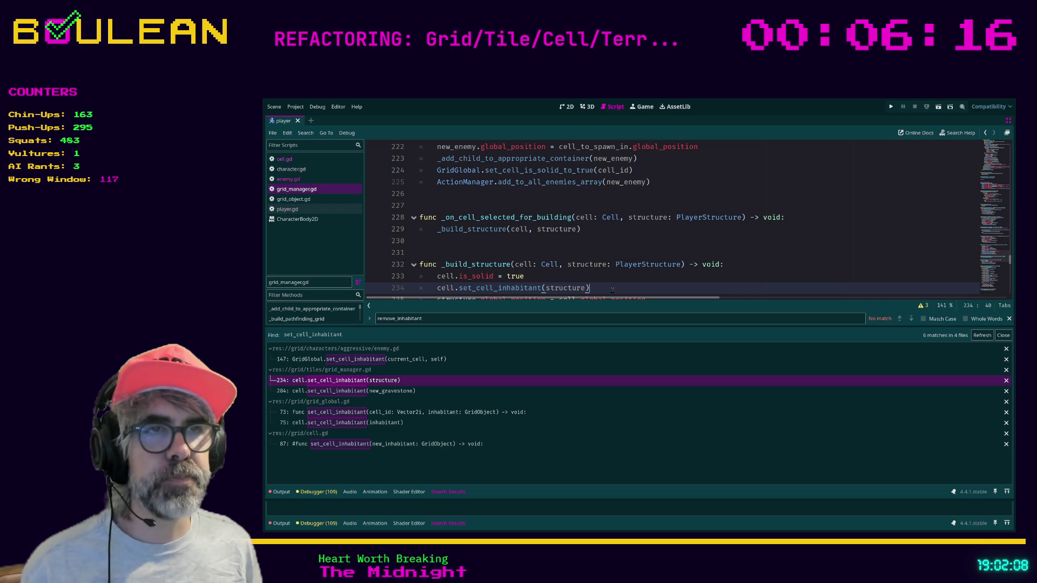
pyautogui.scroll(-1, 629, 258)
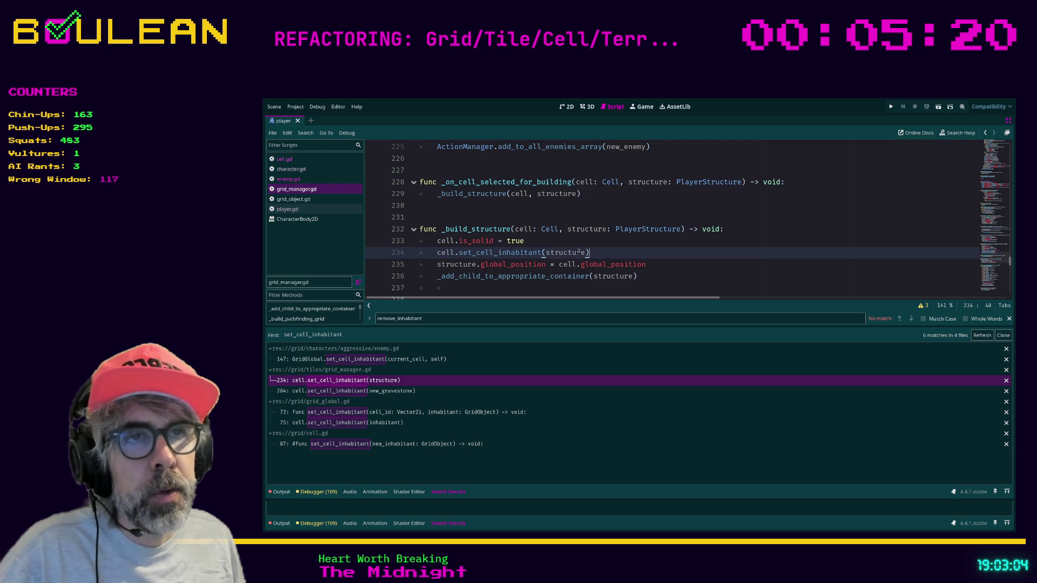
# Replace line 234's set_cell_inhabitant(structure) with cell.add_inhabitant_to_cell(structure) and save
pyautogui.click(651, 267)
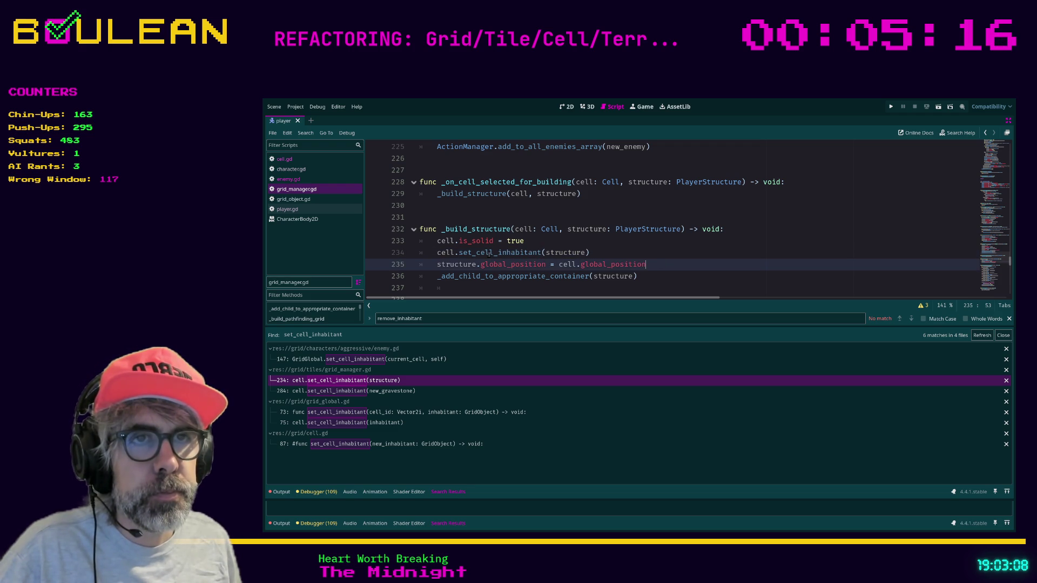
pyautogui.press('Up')
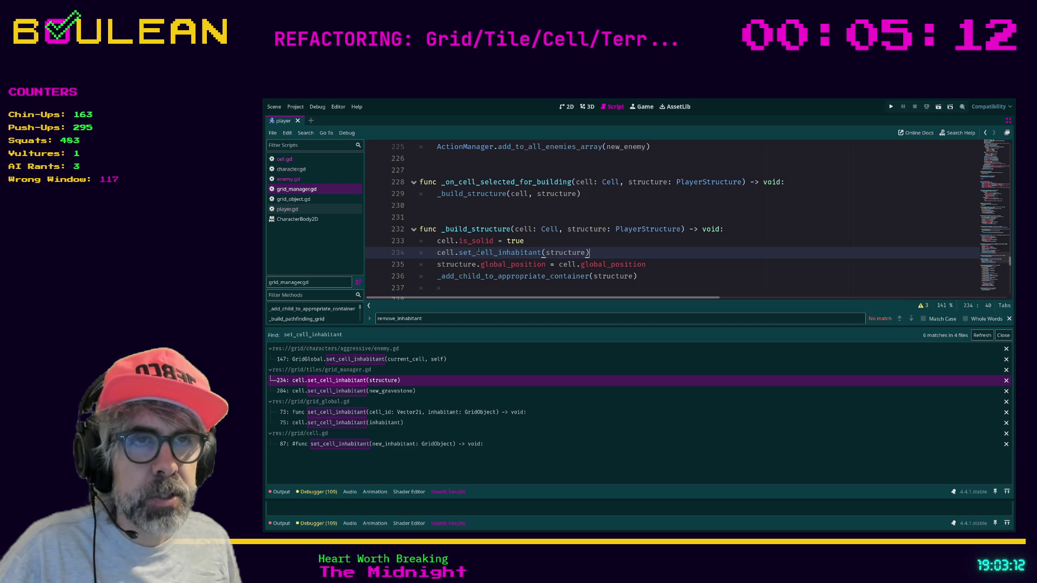
pyautogui.press('Return')
pyautogui.write('ce')
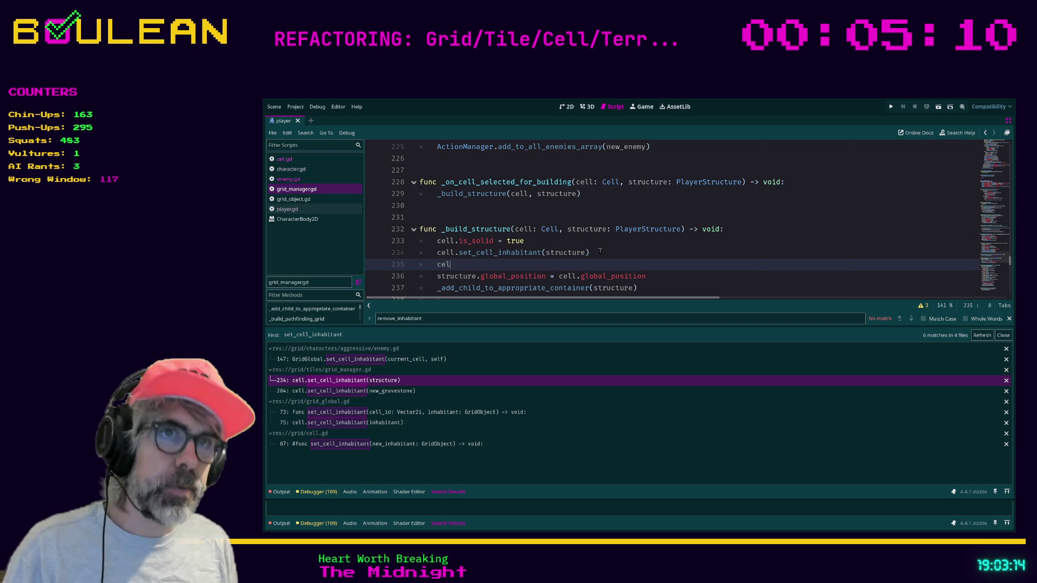
pyautogui.write('l.add')
pyautogui.press('Return')
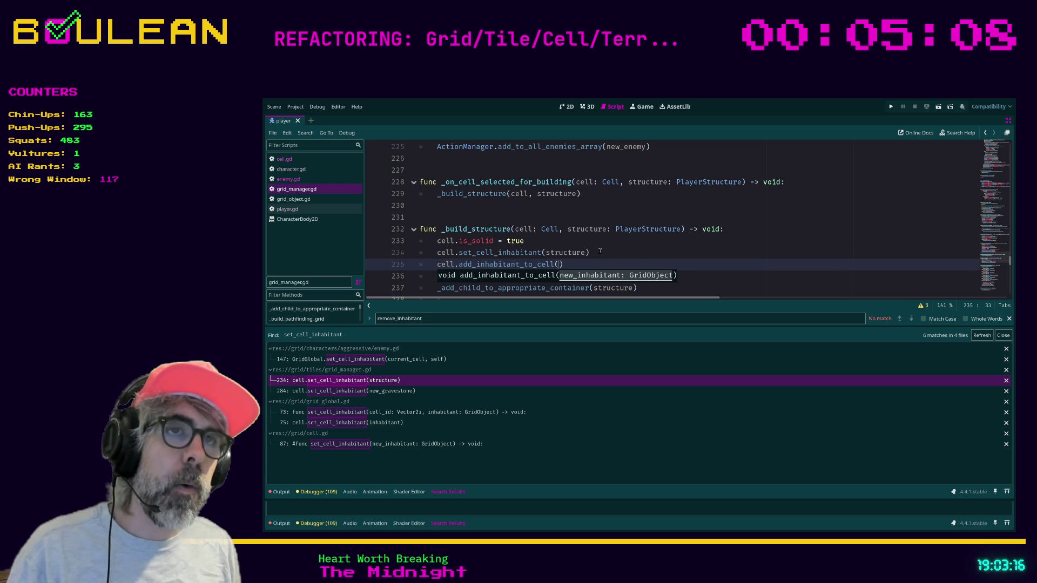
pyautogui.write('structure')
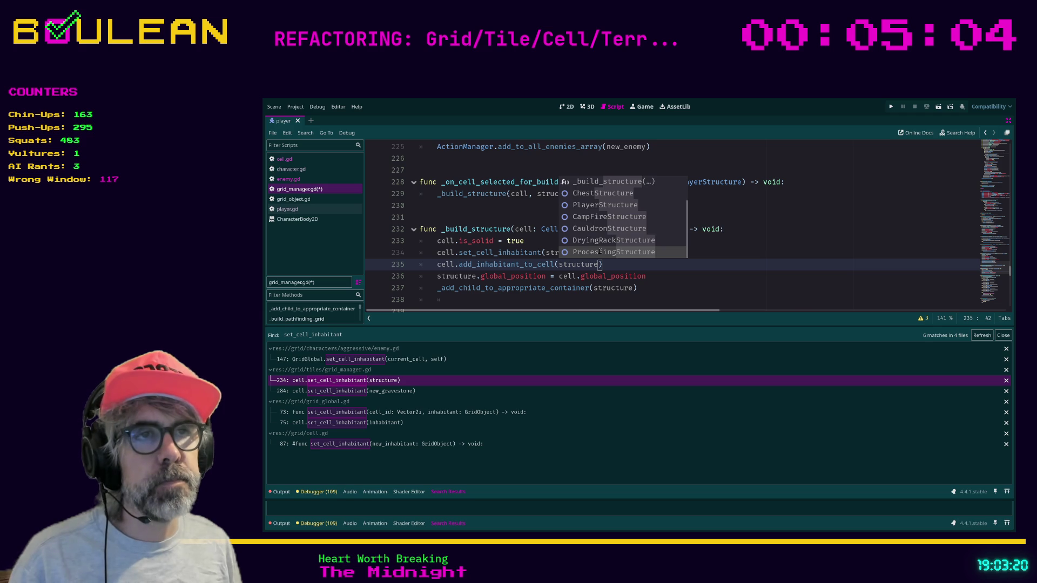
pyautogui.press('Escape')
pyautogui.press('Up')
pyautogui.hotkey('ctrl', 'shift', 'k')
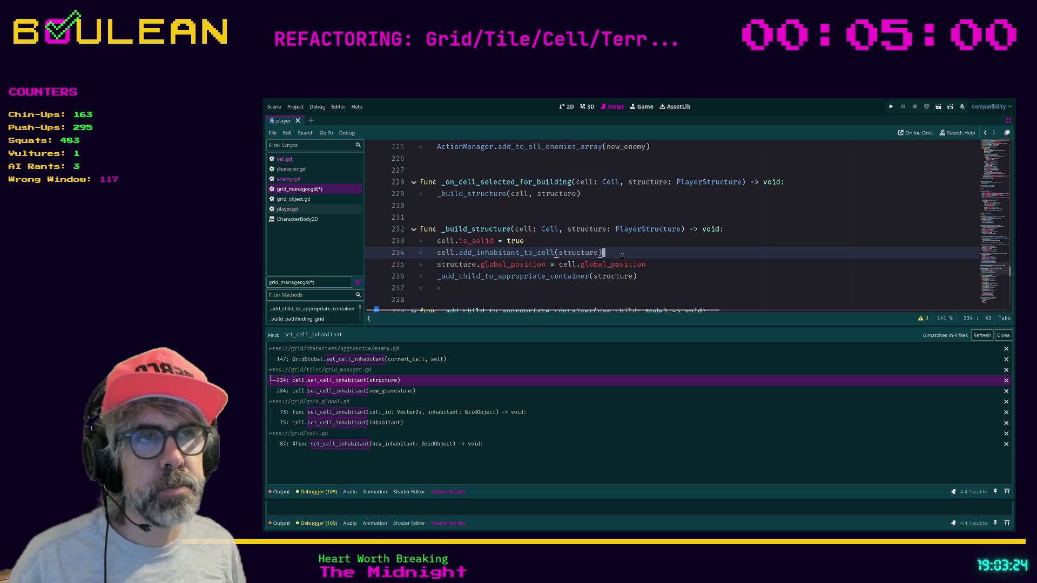
pyautogui.click(637, 290)
pyautogui.hotkey('ctrl', 's')
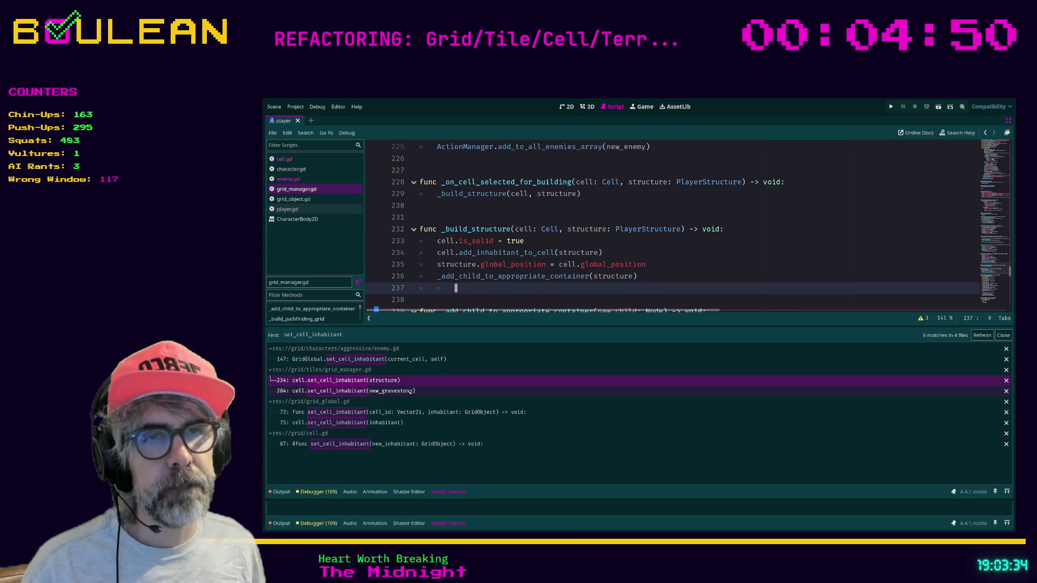
# Replace the gravestone set_cell_inhabitant on line 284 with add_inhabitant_to_cell(new_gravestone) and save
pyautogui.click(411, 391)
pyautogui.scroll(-1, 468, 291)
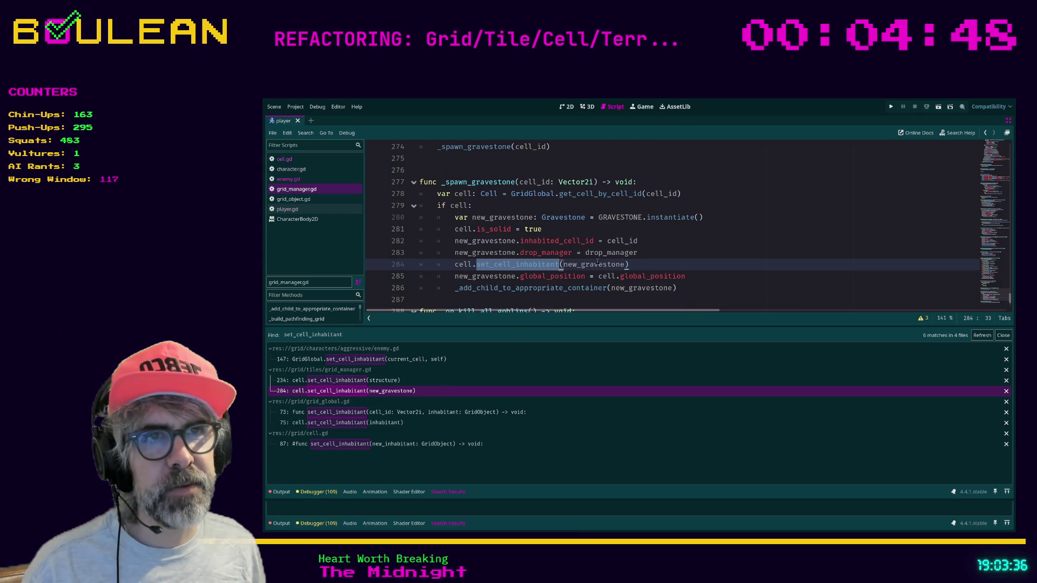
pyautogui.click(643, 265)
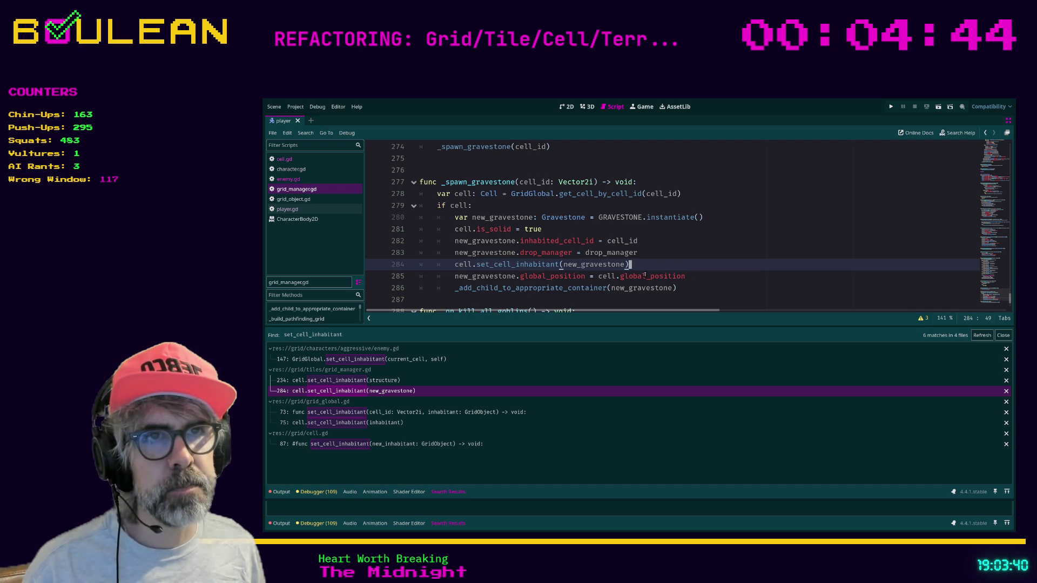
pyautogui.press('Return')
pyautogui.write('cell')
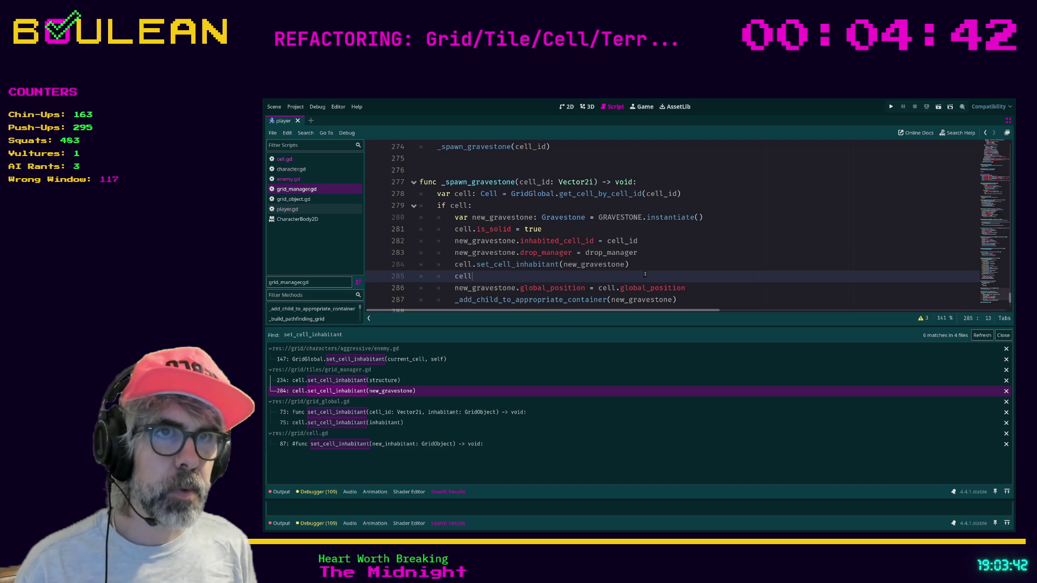
pyautogui.write('.add_inh')
pyautogui.press('Return')
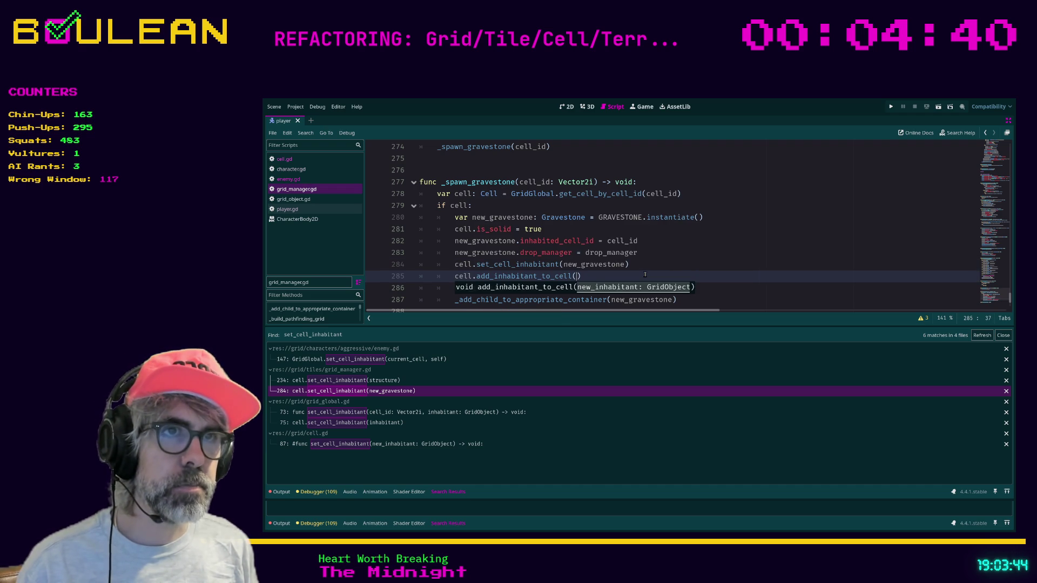
pyautogui.write('new_gravest')
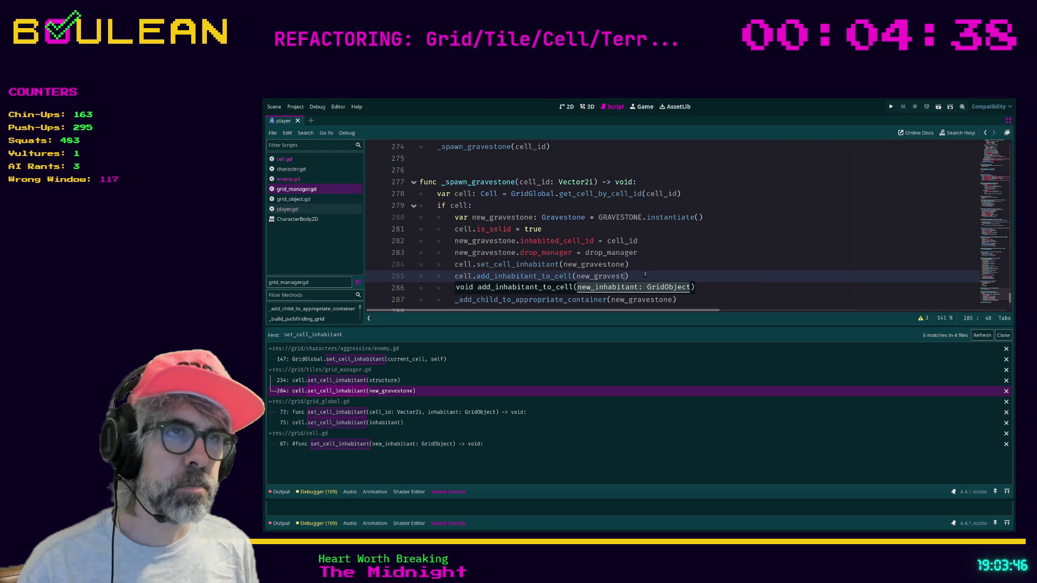
pyautogui.write('one')
pyautogui.press('Up')
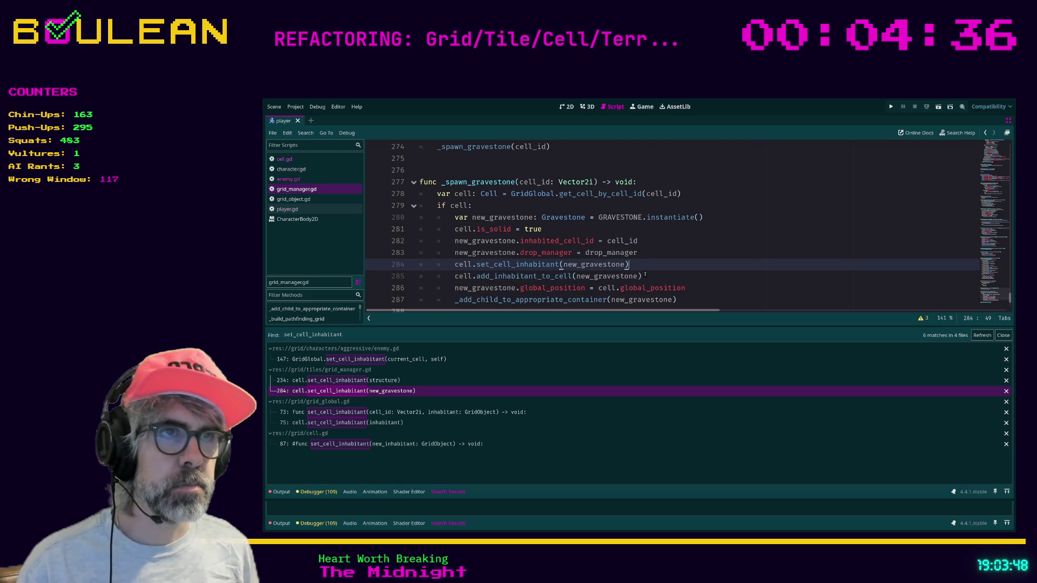
pyautogui.hotkey('shift', 'Home')
pyautogui.hotkey('shift', 'Home')
pyautogui.press('BackSpace')
pyautogui.press('BackSpace')
pyautogui.hotkey('ctrl', 's')
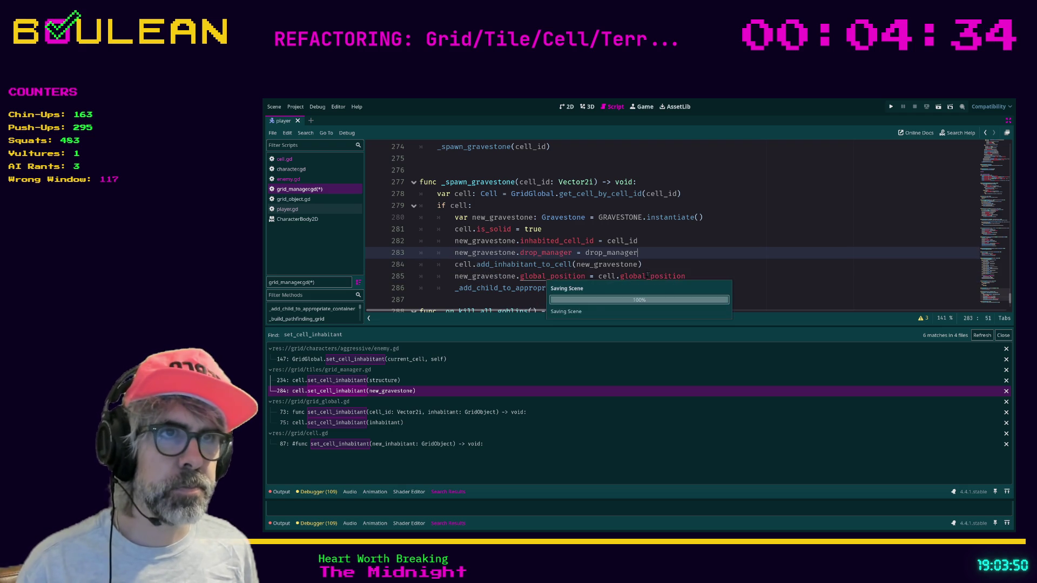
# Review the grid_global.gd, enemy.gd and grid_manager.gd matches, then refresh to 4 matches in 3 files
pyautogui.click(431, 412)
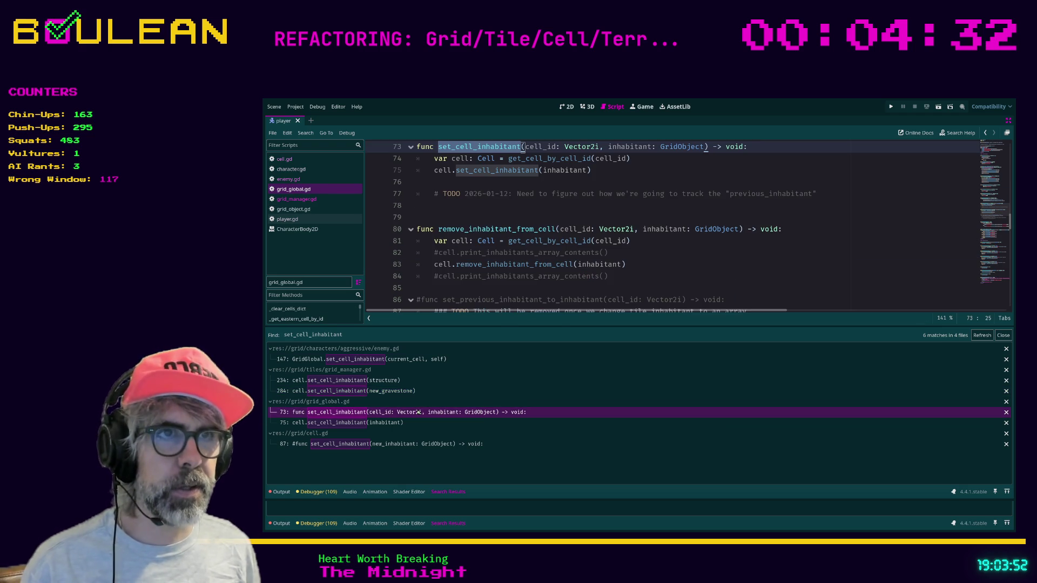
pyautogui.click(565, 215)
pyautogui.scroll(2, 566, 215)
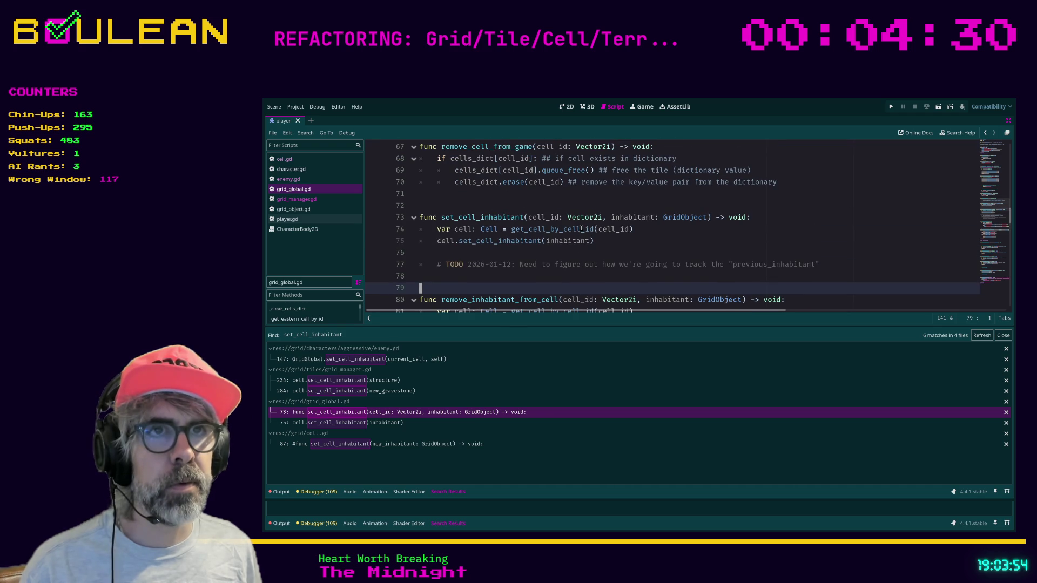
pyautogui.scroll(-1, 551, 230)
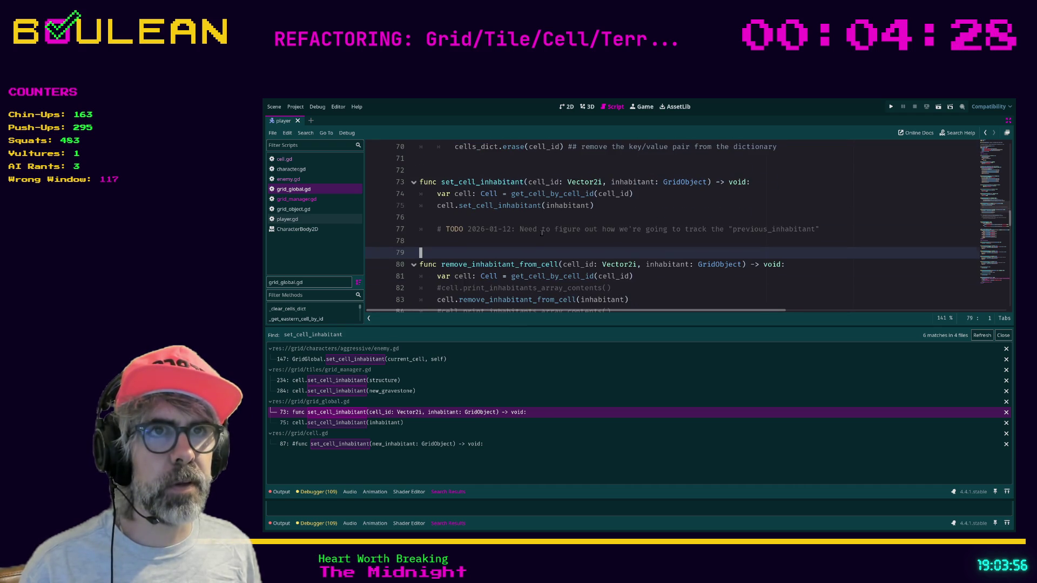
pyautogui.scroll(1, 574, 241)
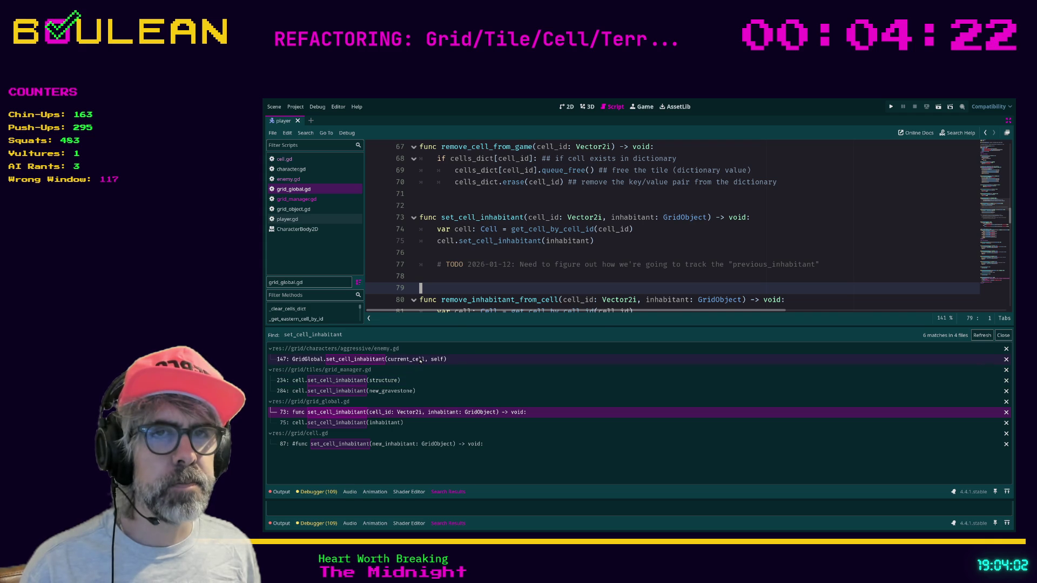
pyautogui.click(419, 359)
pyautogui.click(665, 260)
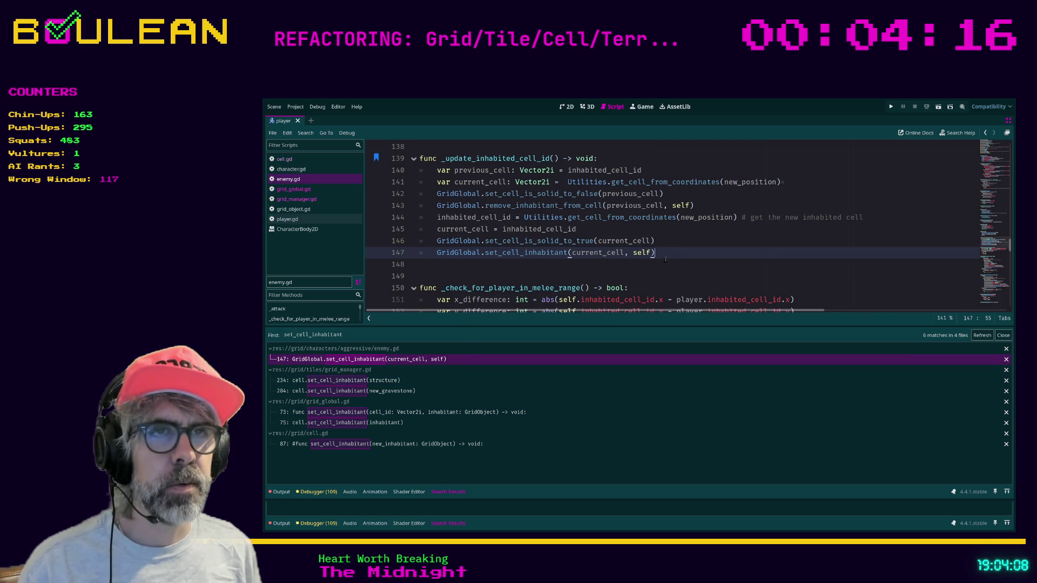
pyautogui.keyDown('ctrl'); pyautogui.click(525, 254); pyautogui.keyUp('ctrl')
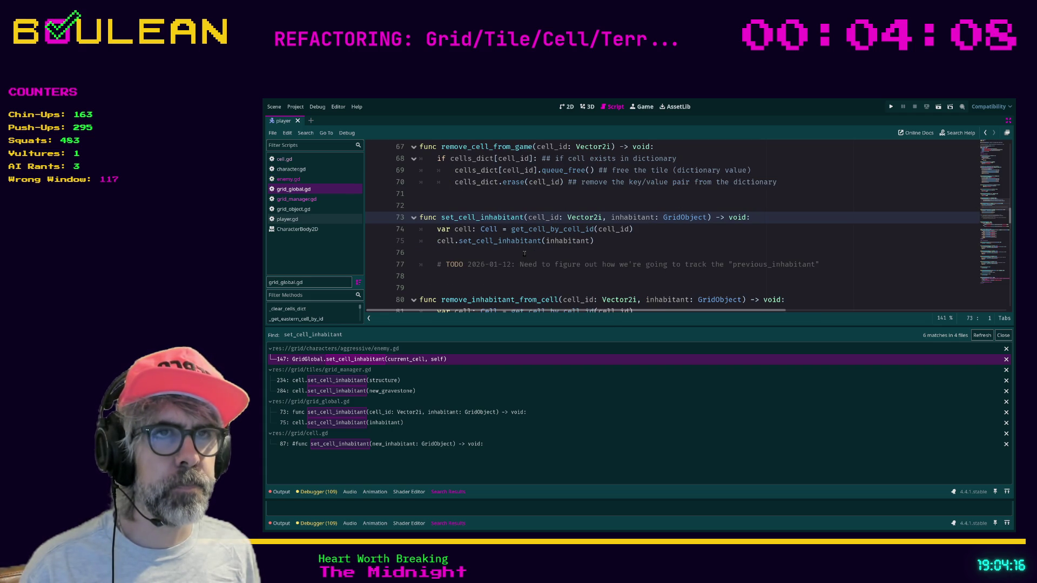
pyautogui.click(391, 381)
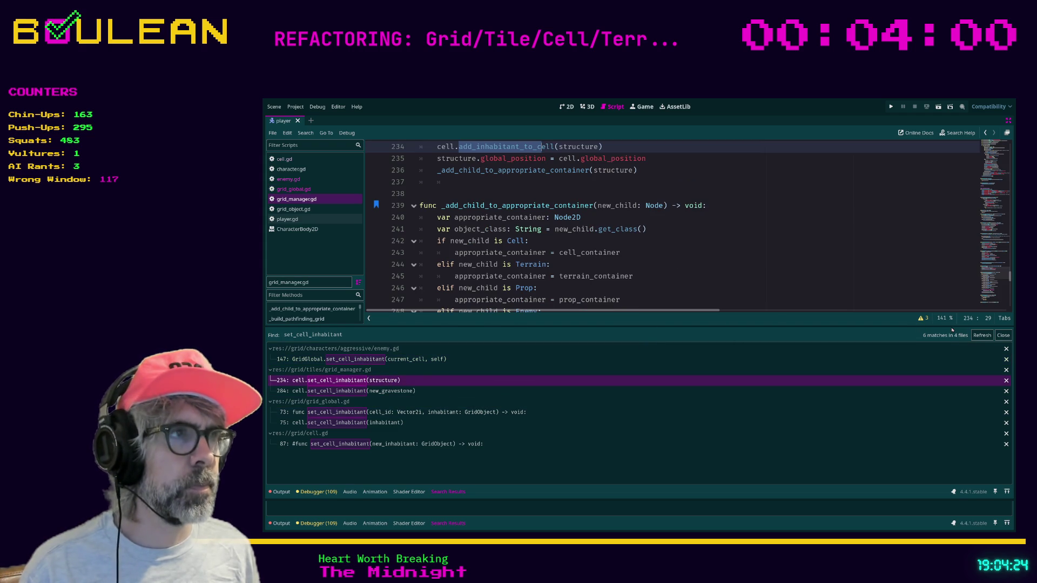
pyautogui.click(982, 336)
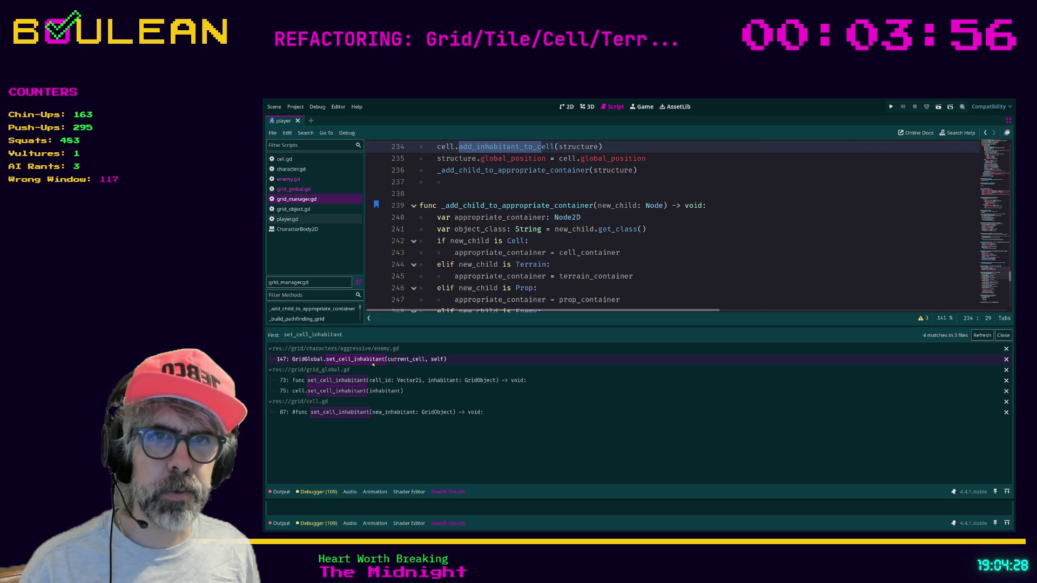
pyautogui.click(385, 411)
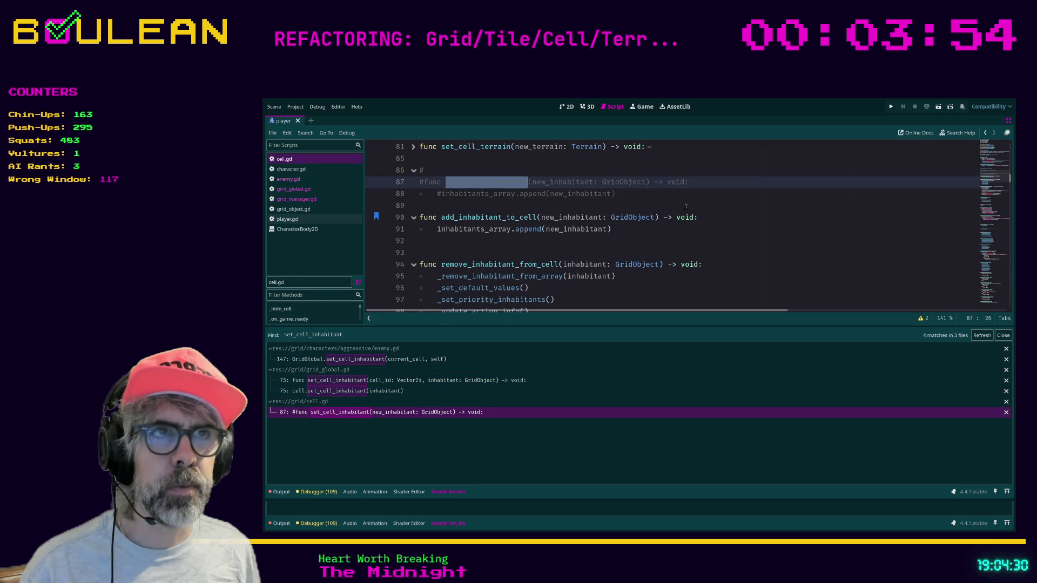
pyautogui.moveTo(685, 207); pyautogui.dragTo(420, 182)
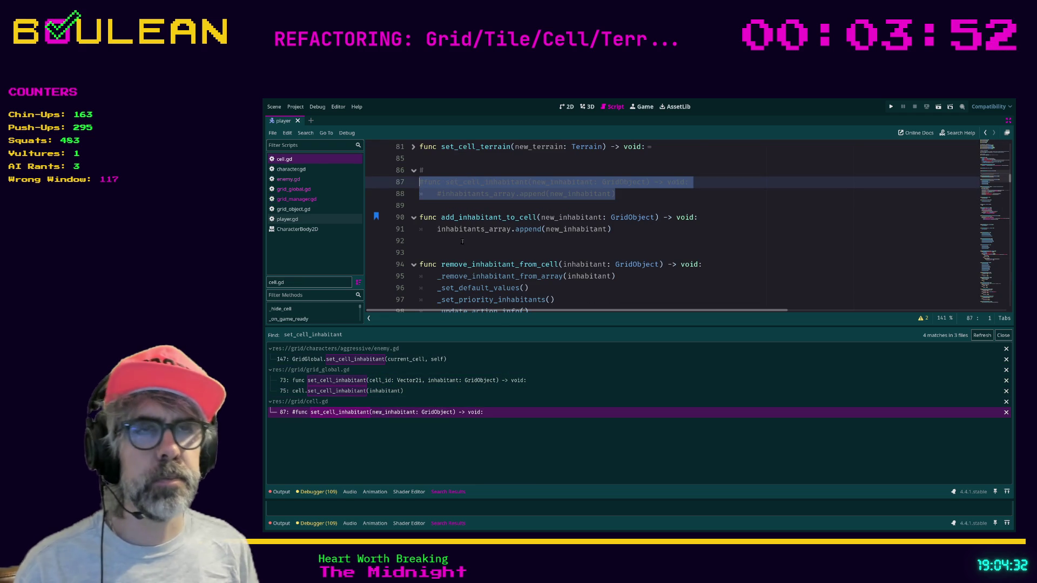
pyautogui.press('BackSpace')
pyautogui.press('BackSpace')
pyautogui.press('BackSpace')
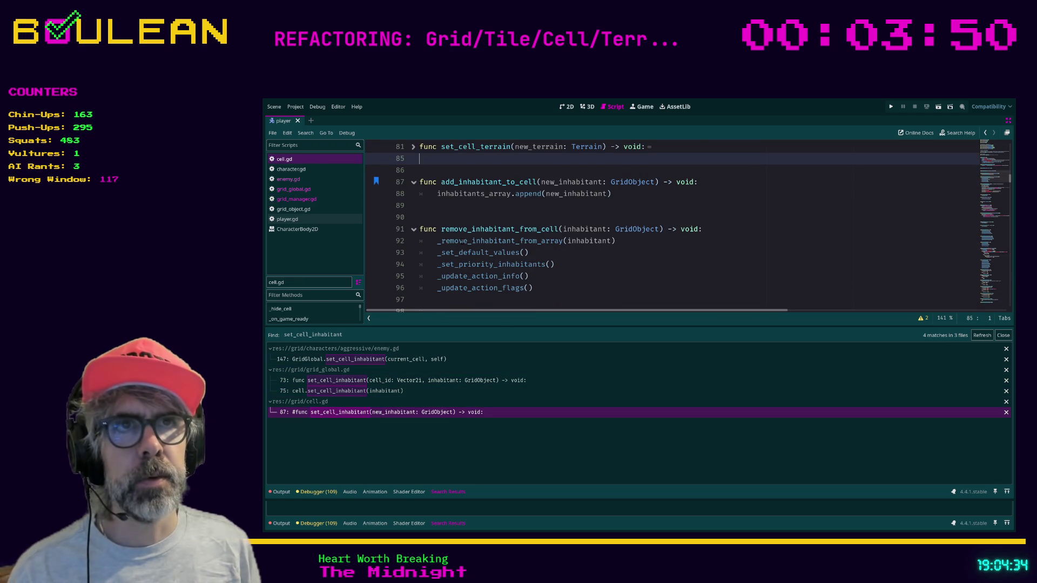
pyautogui.press('Down')
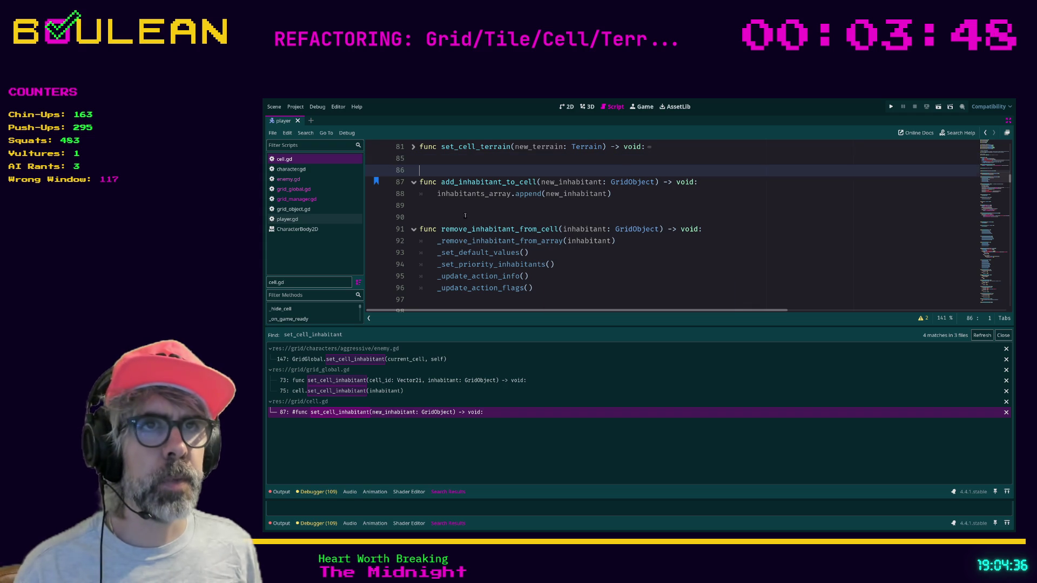
pyautogui.click(465, 215)
pyautogui.scroll(-9, 465, 215)
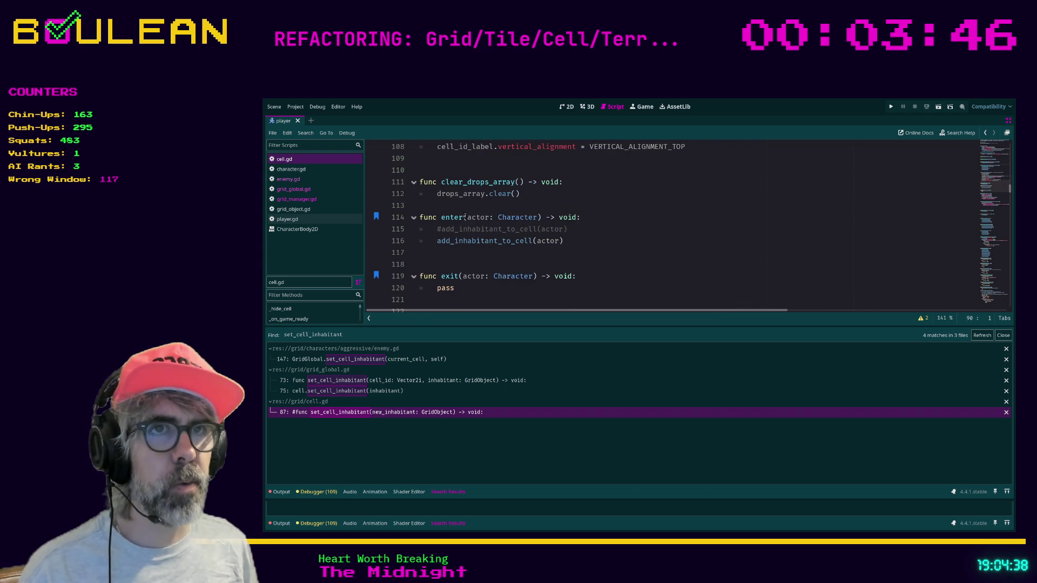
pyautogui.click(584, 230)
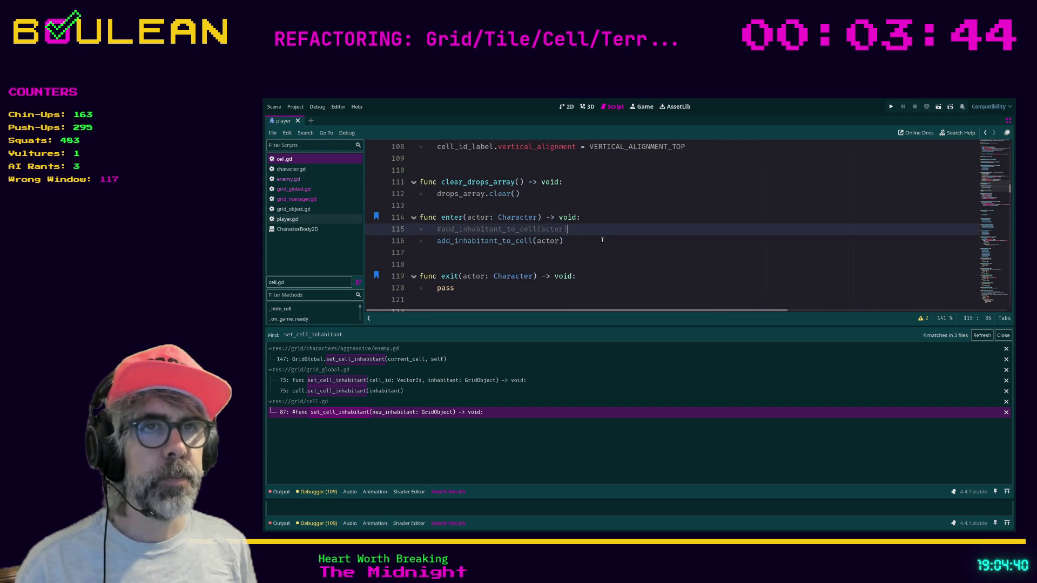
pyautogui.hotkey('shift', 'Home')
pyautogui.hotkey('shift', 'Home')
pyautogui.press('BackSpace')
pyautogui.press('BackSpace')
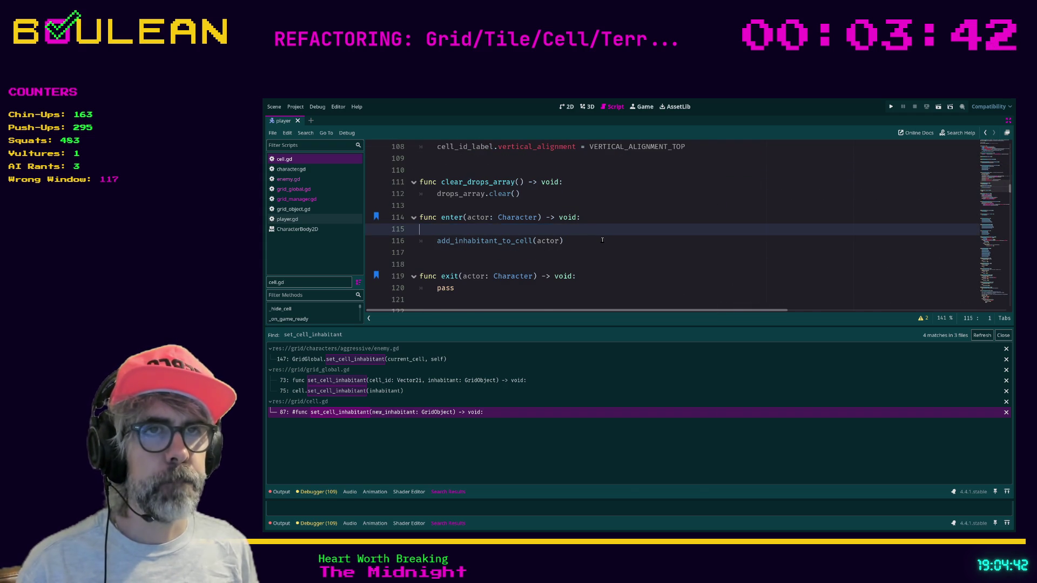
pyautogui.press('Down')
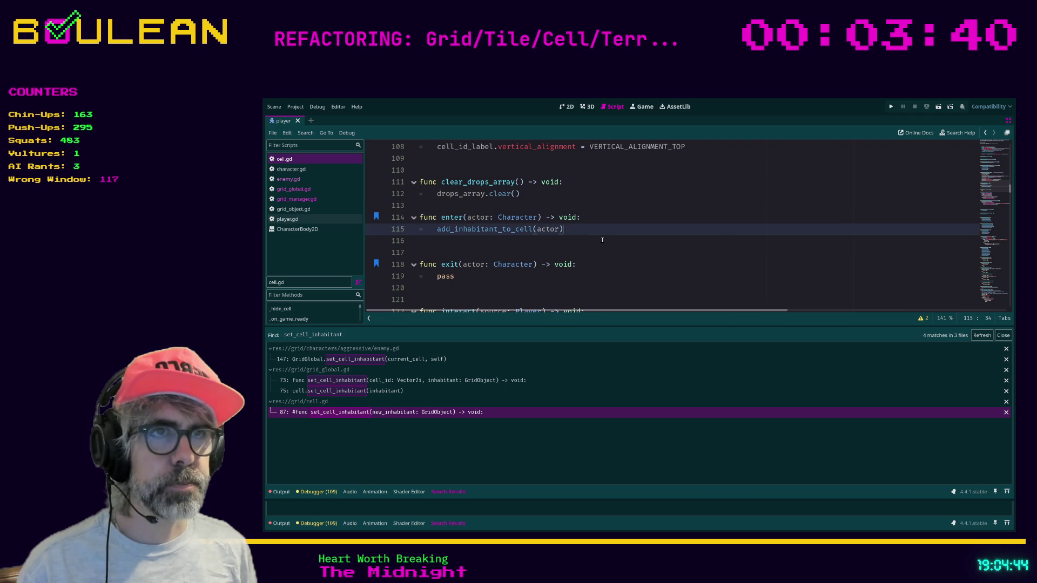
pyautogui.click(567, 246)
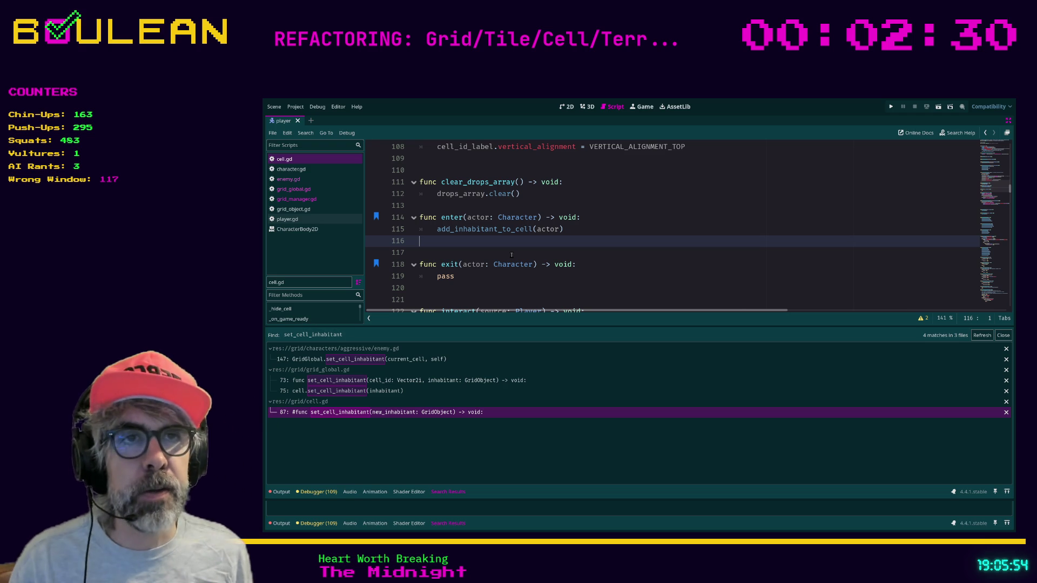
pyautogui.press('Down')
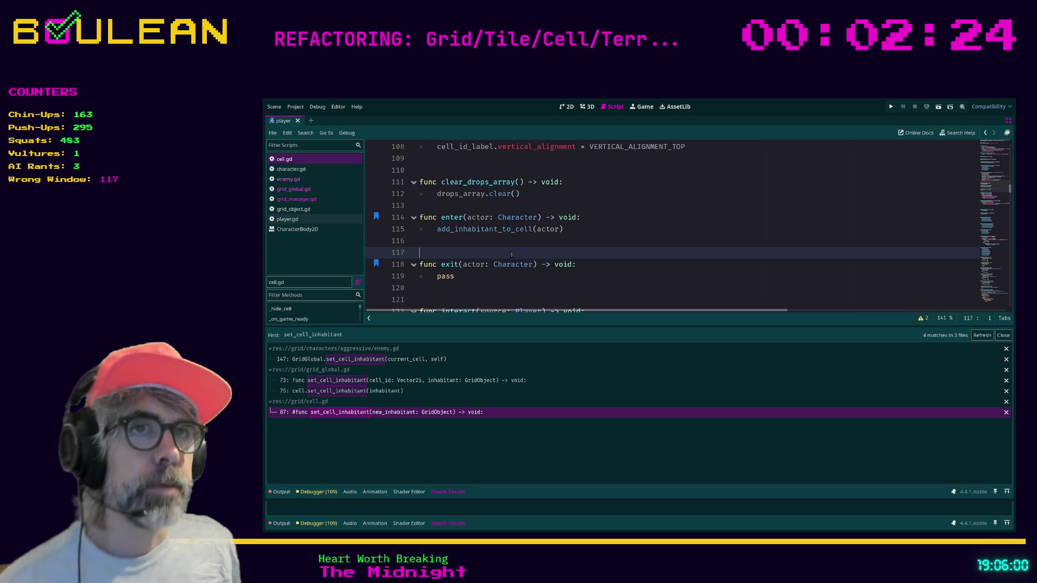
pyautogui.press('Up')
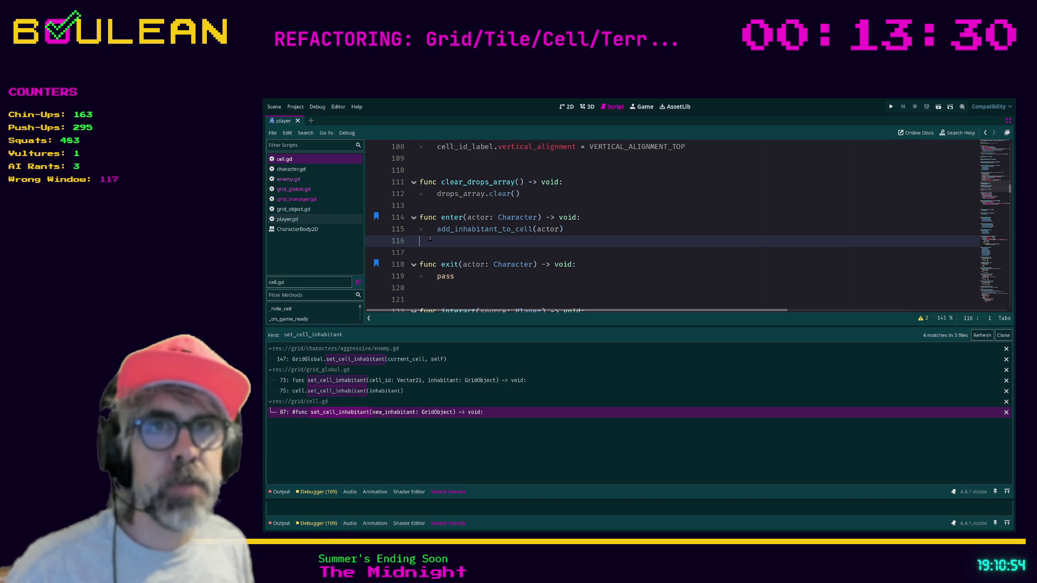
# Open enemy.gd and insert a blank indented line 140 under the _update_inhabited_cell_id header
pyautogui.click(288, 179)
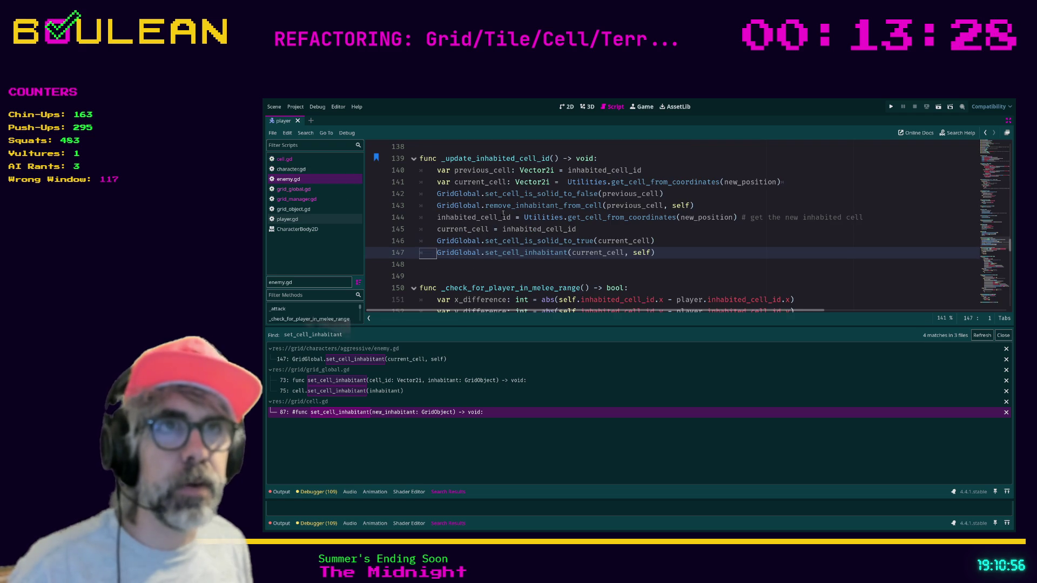
pyautogui.scroll(1, 616, 200)
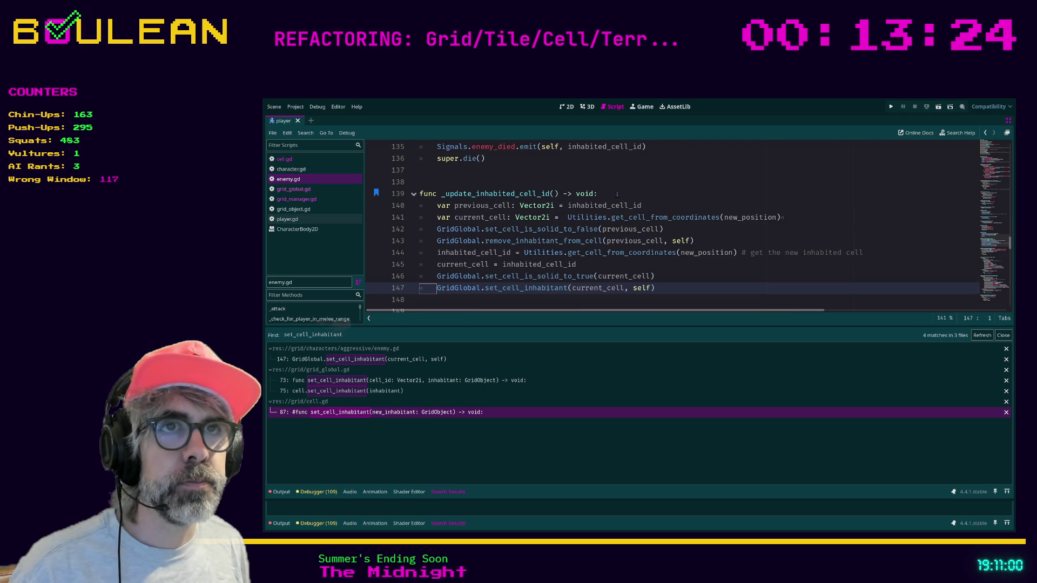
pyautogui.click(643, 197)
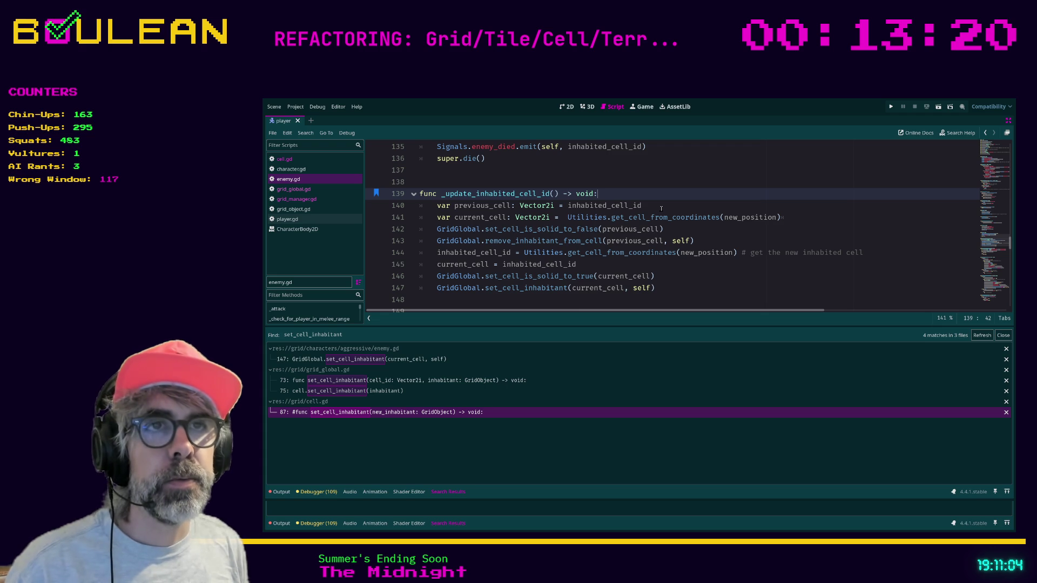
pyautogui.press('Return')
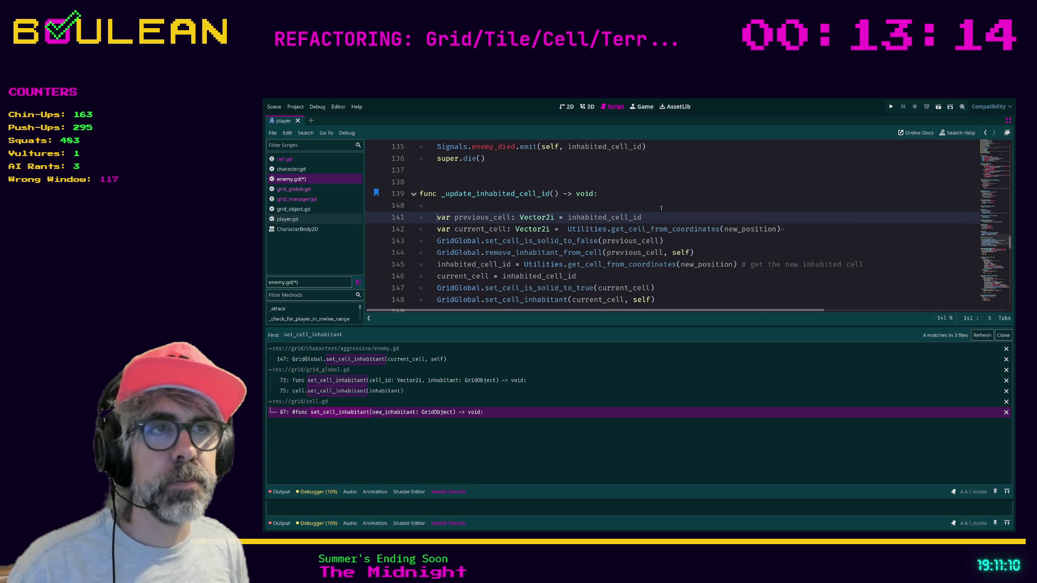
pyautogui.press('BackSpace')
pyautogui.press('BackSpace')
pyautogui.press('Down')
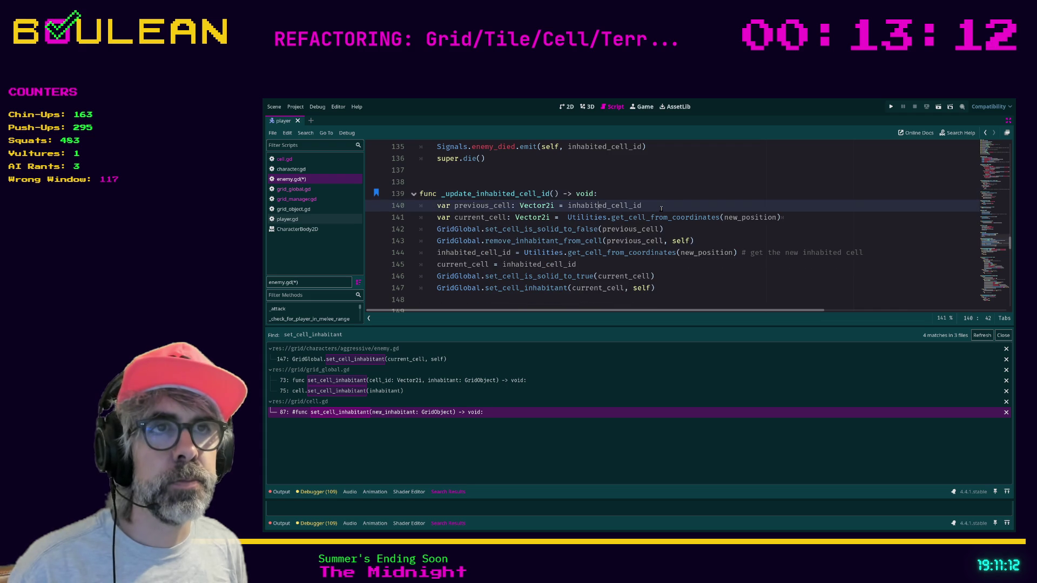
pyautogui.press('Up')
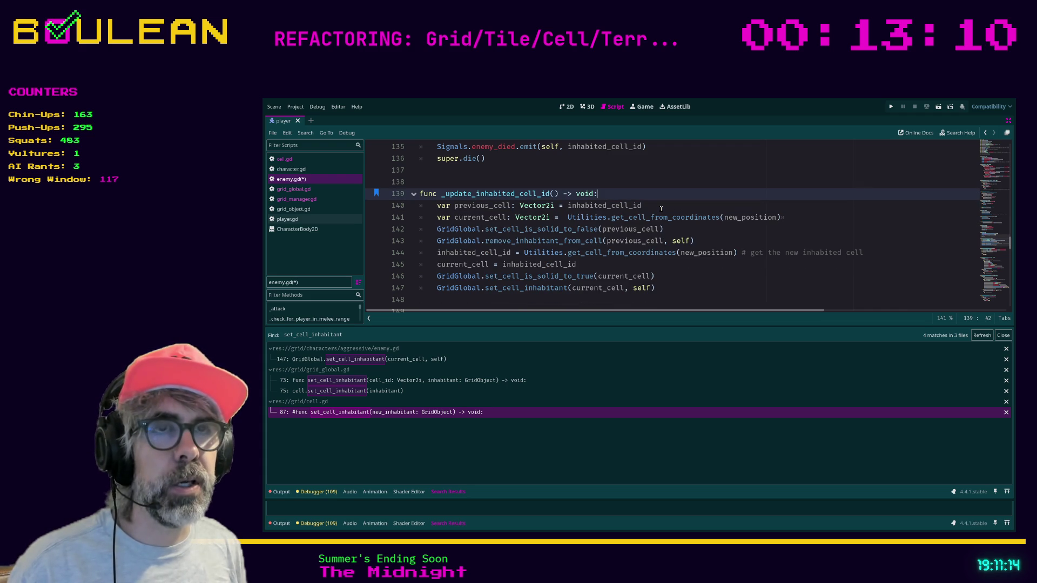
pyautogui.press('Return')
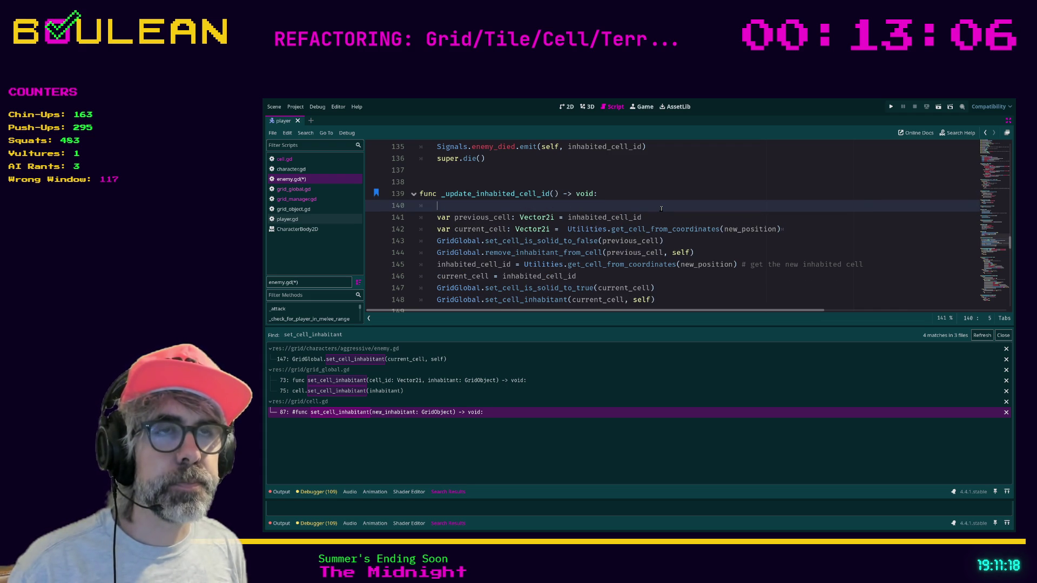
pyautogui.write('in')
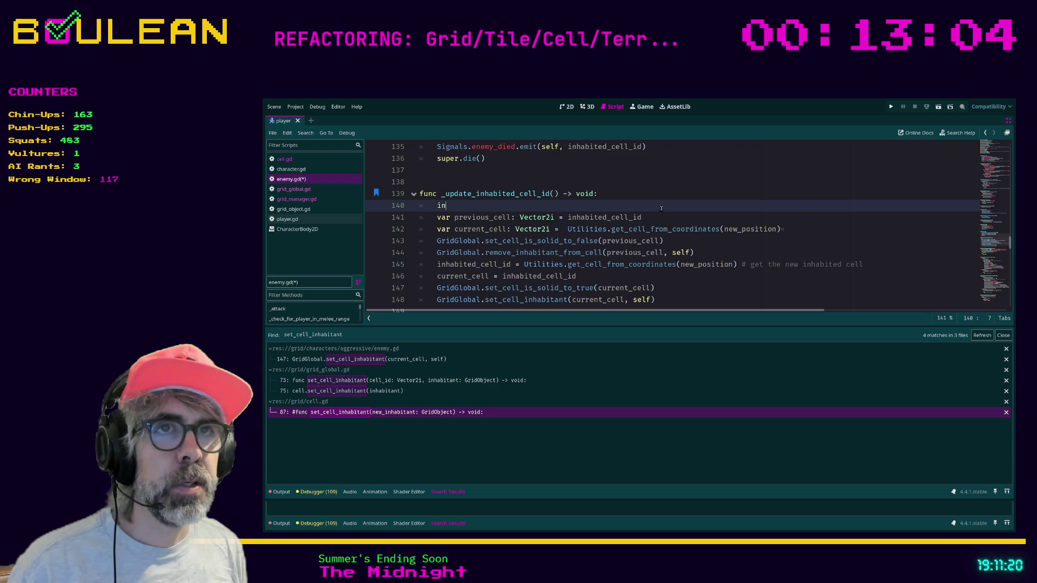
pyautogui.press('BackSpace')
pyautogui.press('BackSpace')
pyautogui.press('BackSpace')
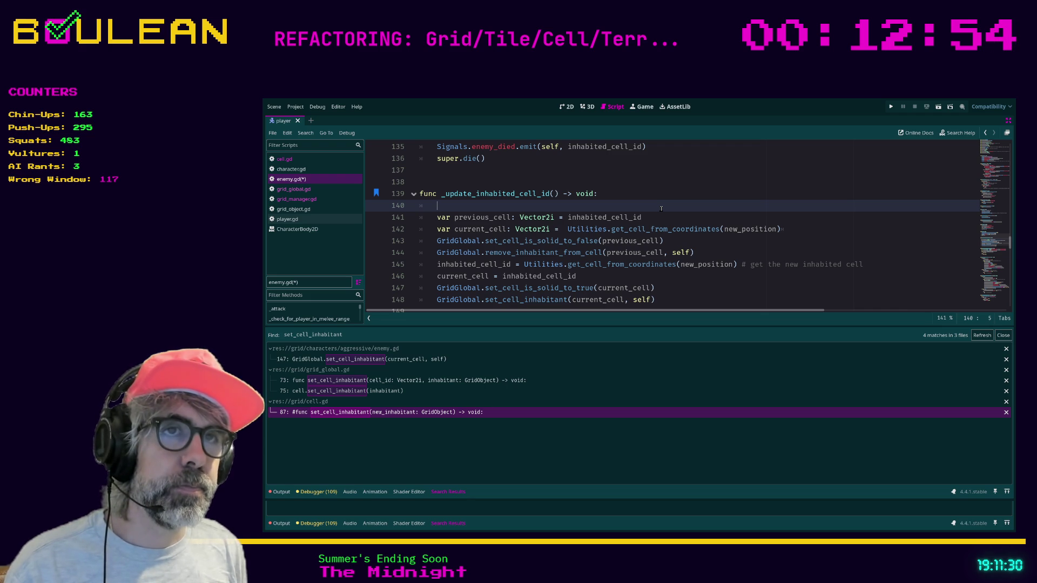
# Declare exiting_cell: Cell = GridGlobal.get_cell_by_cell_id(inhabited_cell_id) at the function's start
pyautogui.press('Return')
pyautogui.press('Return')
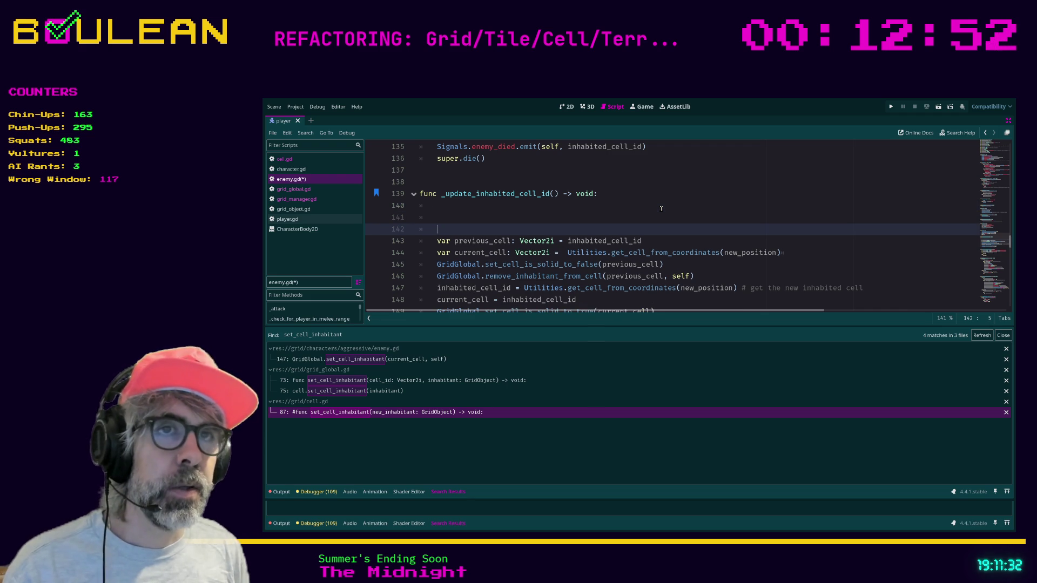
pyautogui.press('Up')
pyautogui.press('Up')
pyautogui.write('var p')
pyautogui.press('BackSpace')
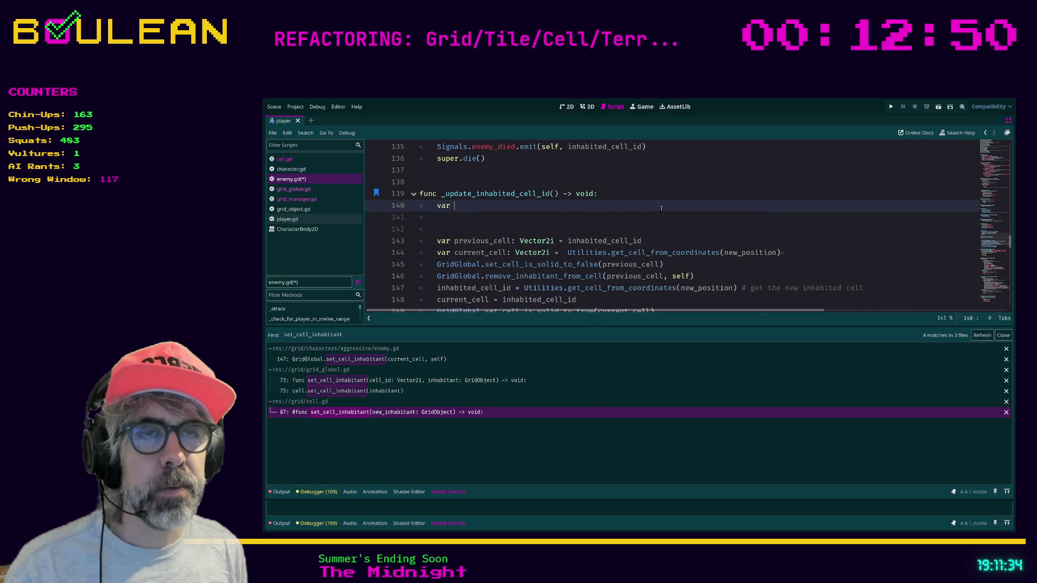
pyautogui.write('previous')
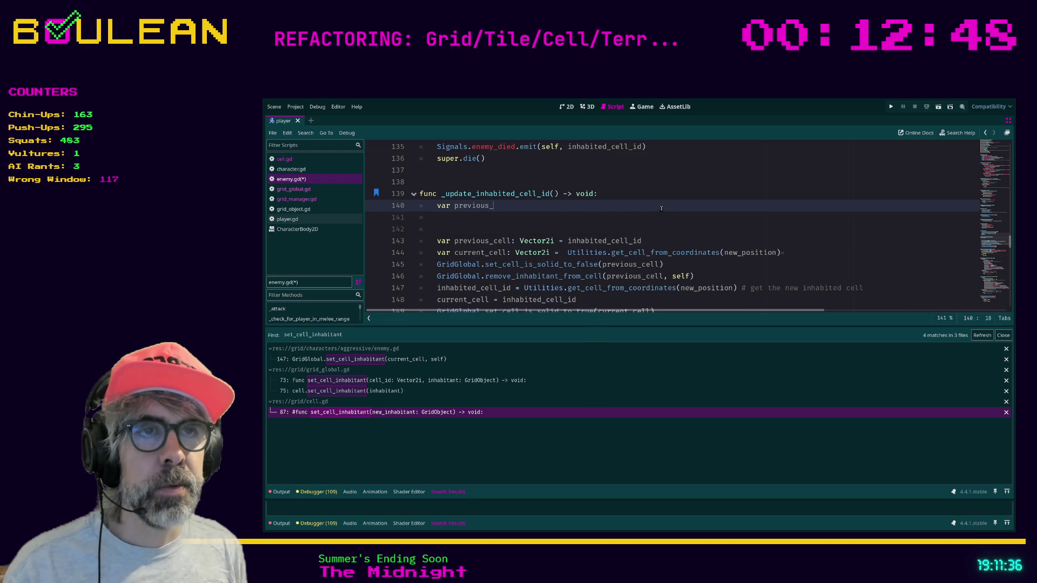
pyautogui.write('_cell: ')
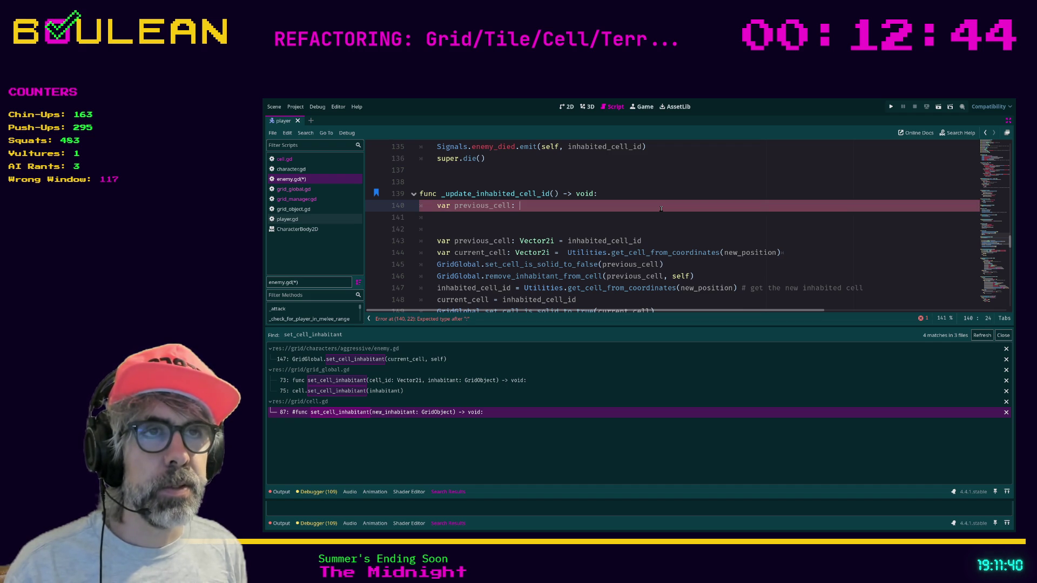
pyautogui.write('Cell = ')
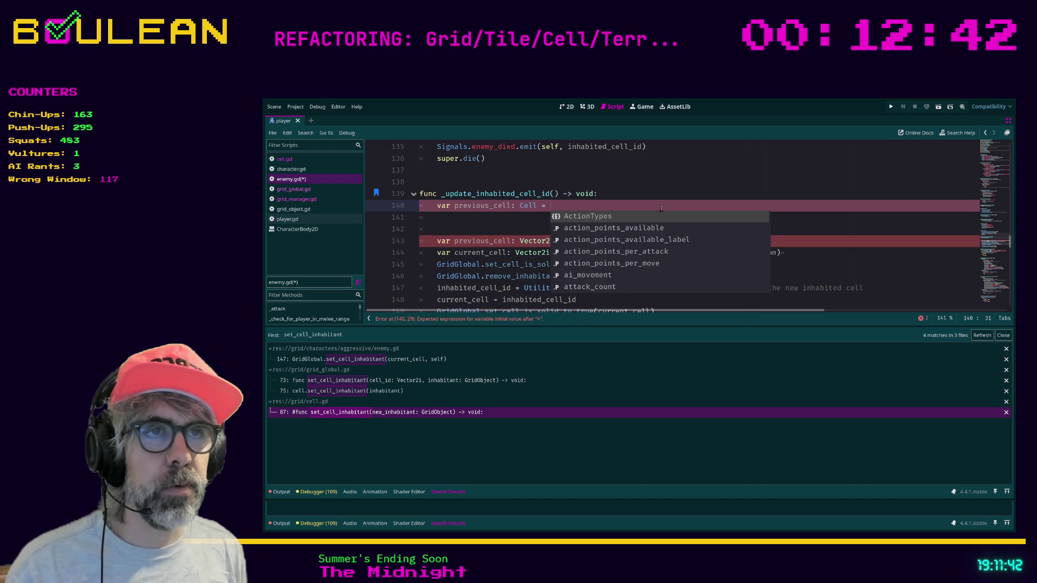
pyautogui.write('G')
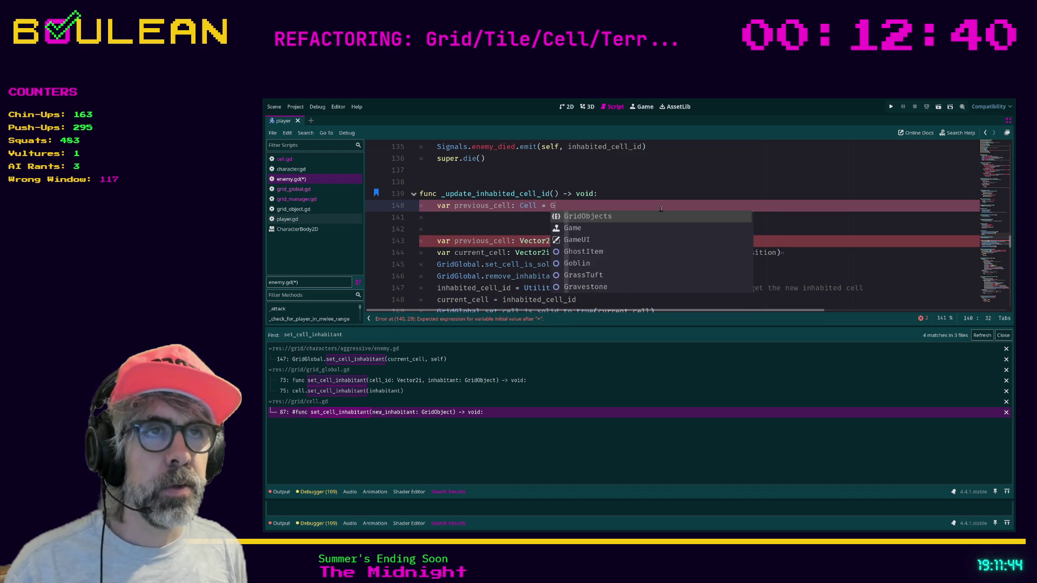
pyautogui.write('ridGlobal.get')
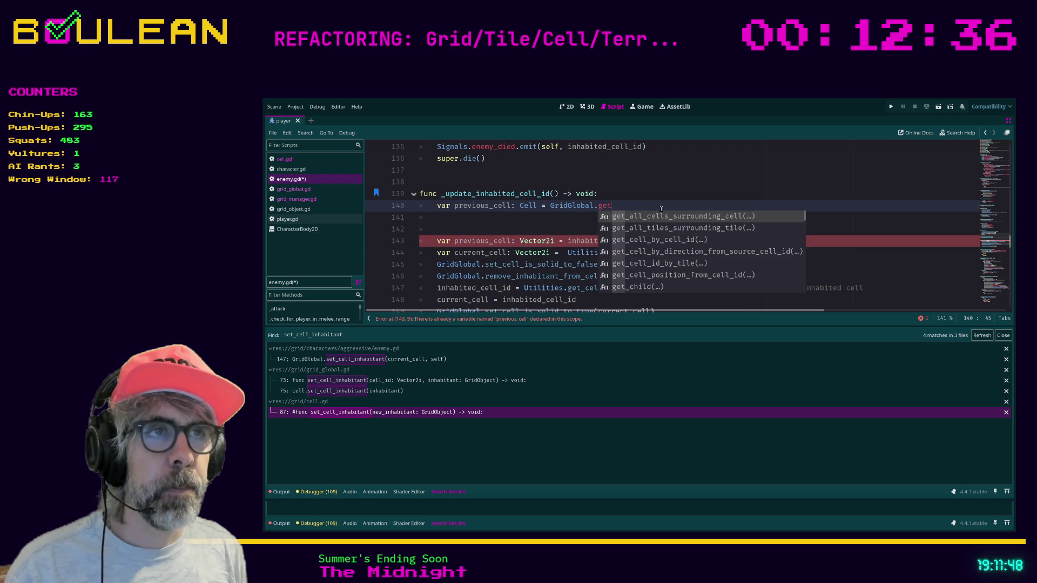
pyautogui.press('Down')
pyautogui.press('Down')
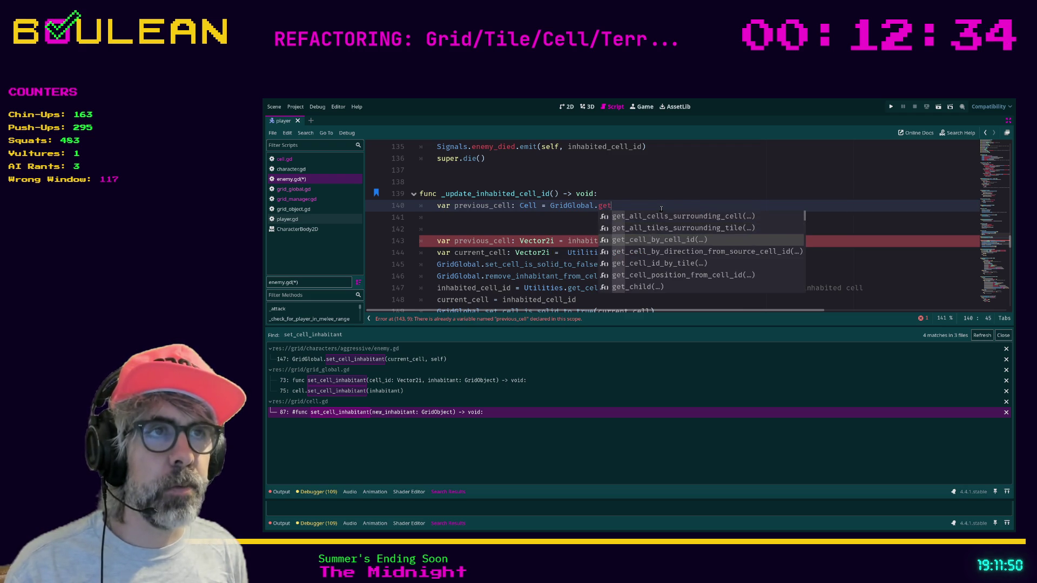
pyautogui.press('Return')
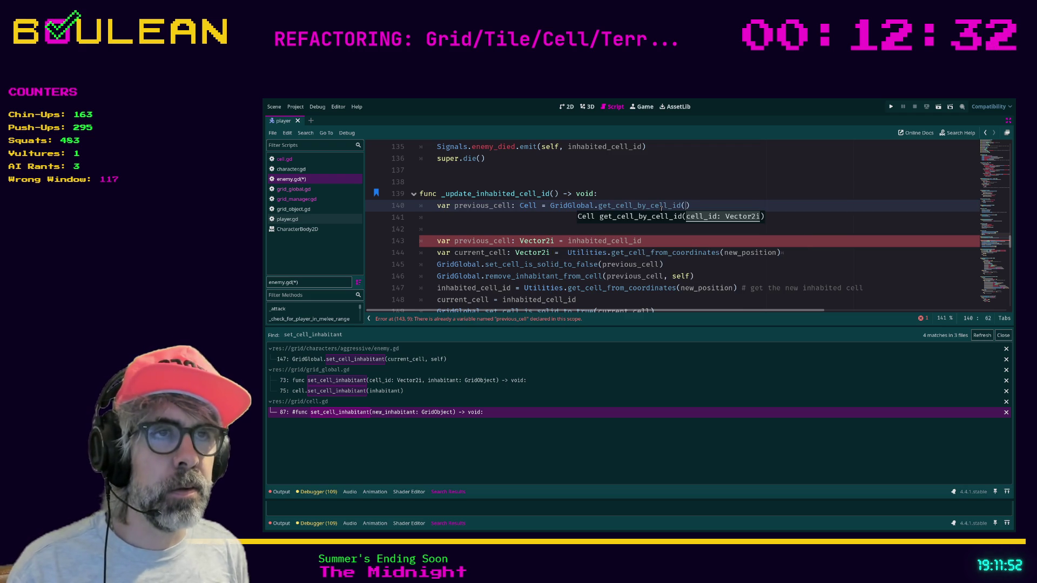
pyautogui.write('inhabited')
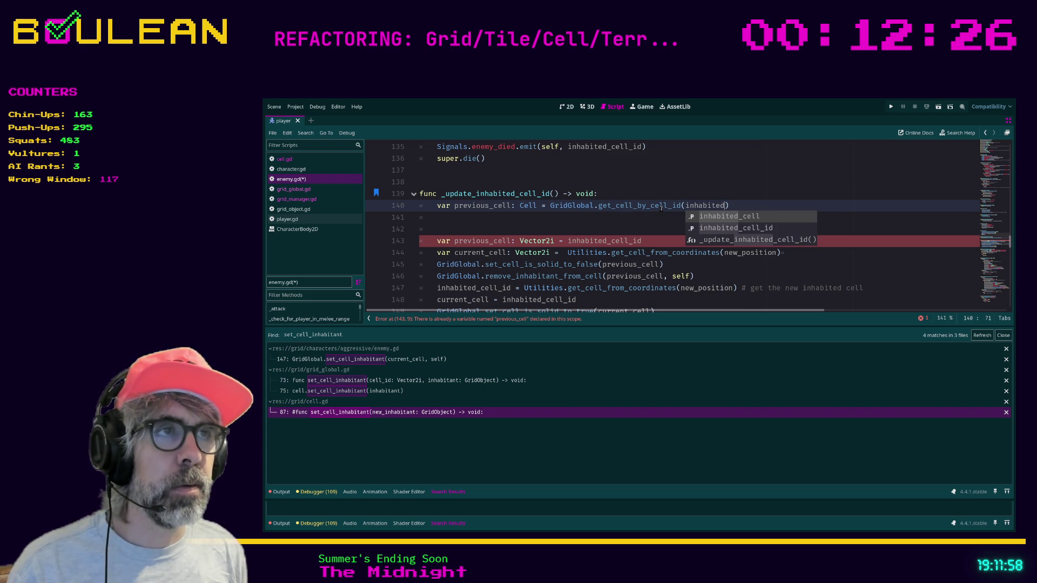
pyautogui.write('_cell_id)')
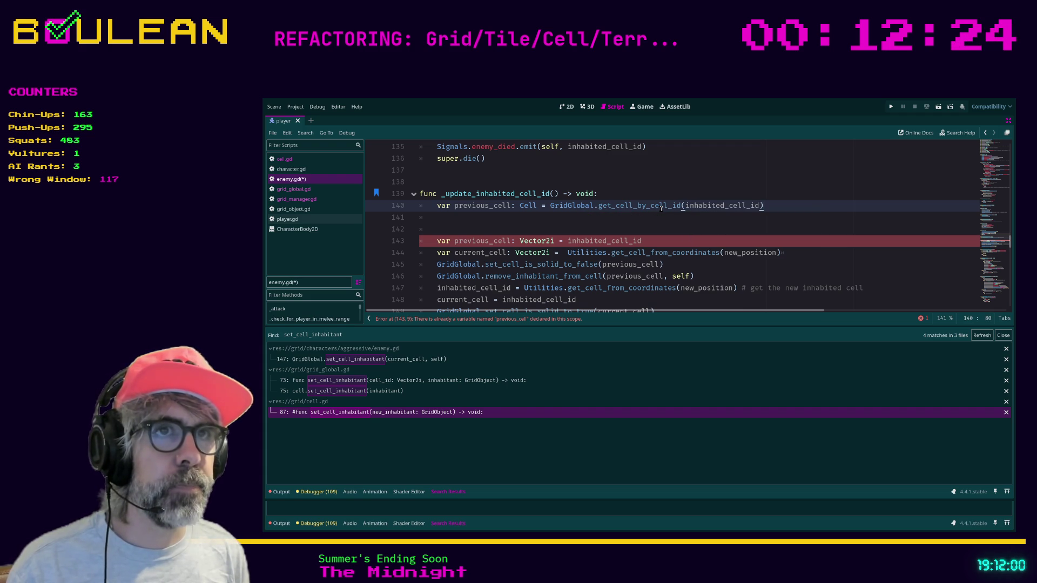
pyautogui.press('Return')
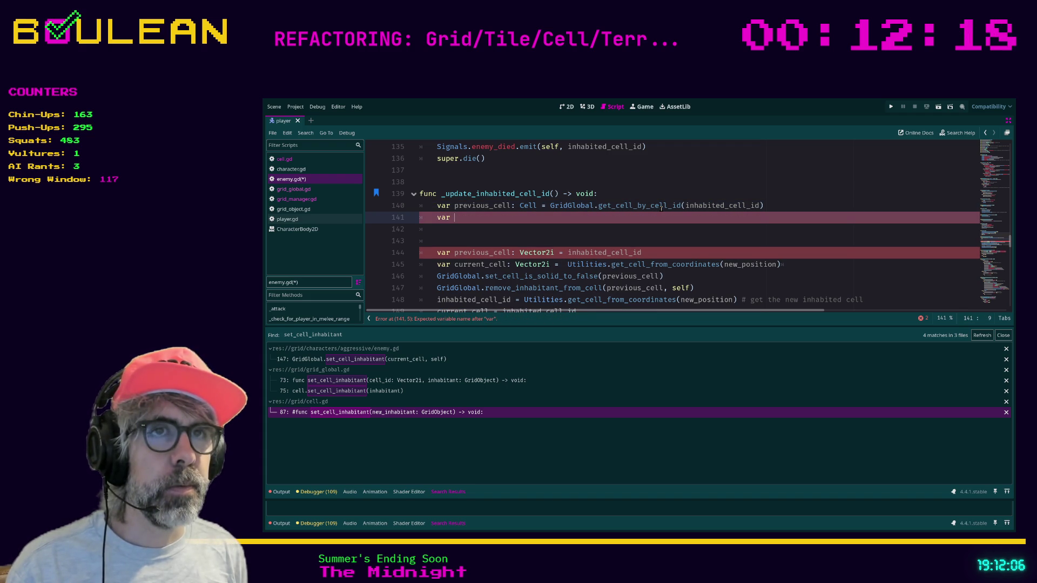
pyautogui.press('Up')
pyautogui.hotkey('shift', 'Right')
pyautogui.hotkey('shift', 'Right')
pyautogui.hotkey('shift', 'Right')
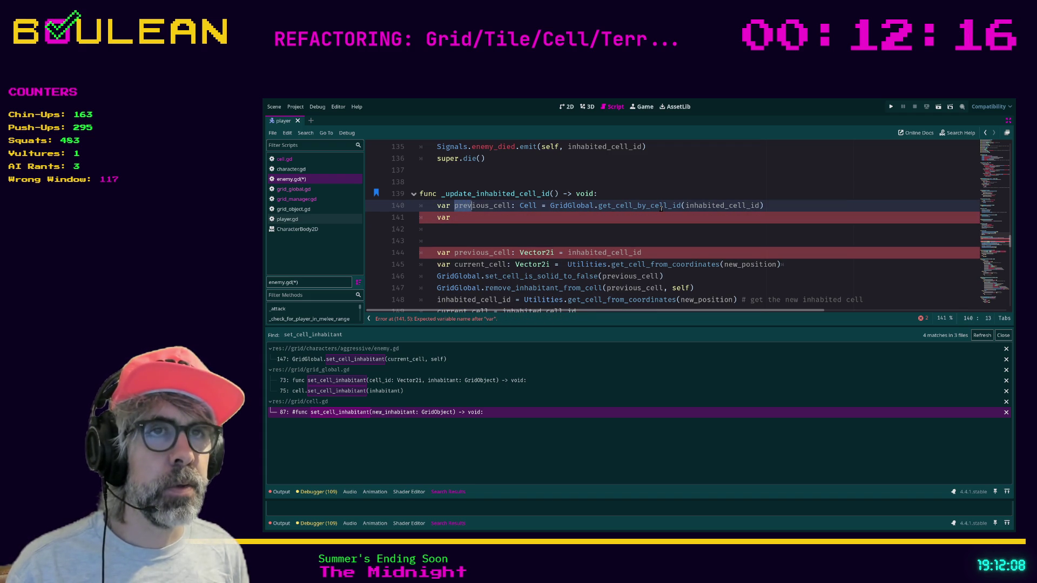
pyautogui.hotkey('shift', 'Right')
pyautogui.write('exiting')
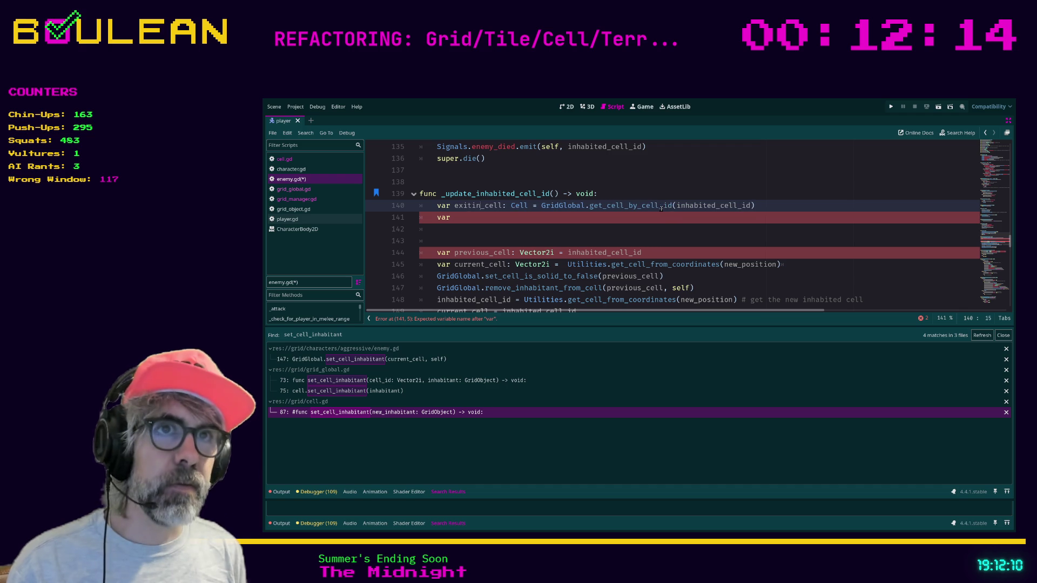
# Add entering_cell: Cell = GridGlobal.get_cell_by_cell_id(new_position) on the next line
pyautogui.press('Down')
pyautogui.write('erin')
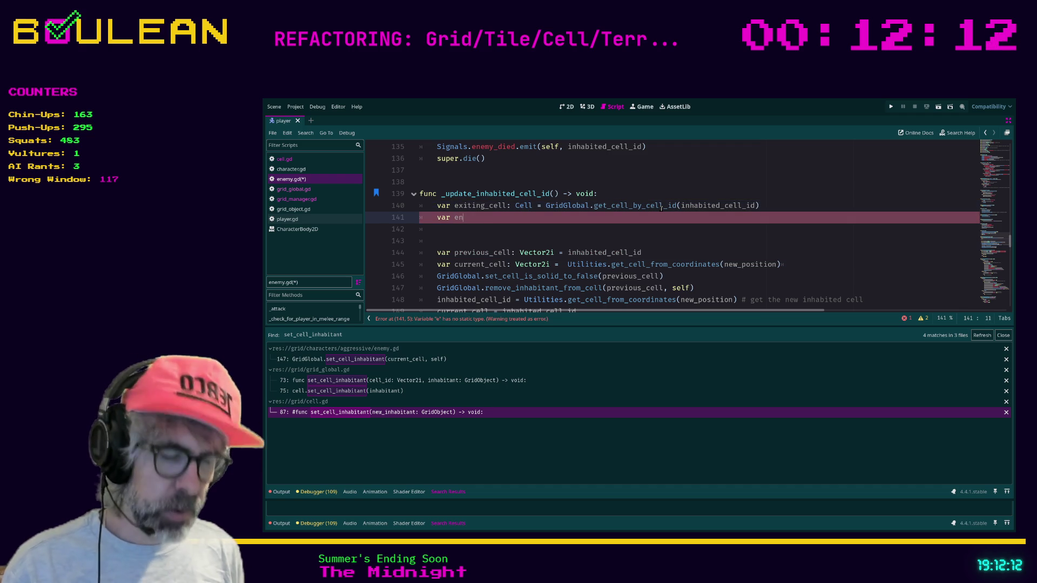
pyautogui.write('g_cell: Cell')
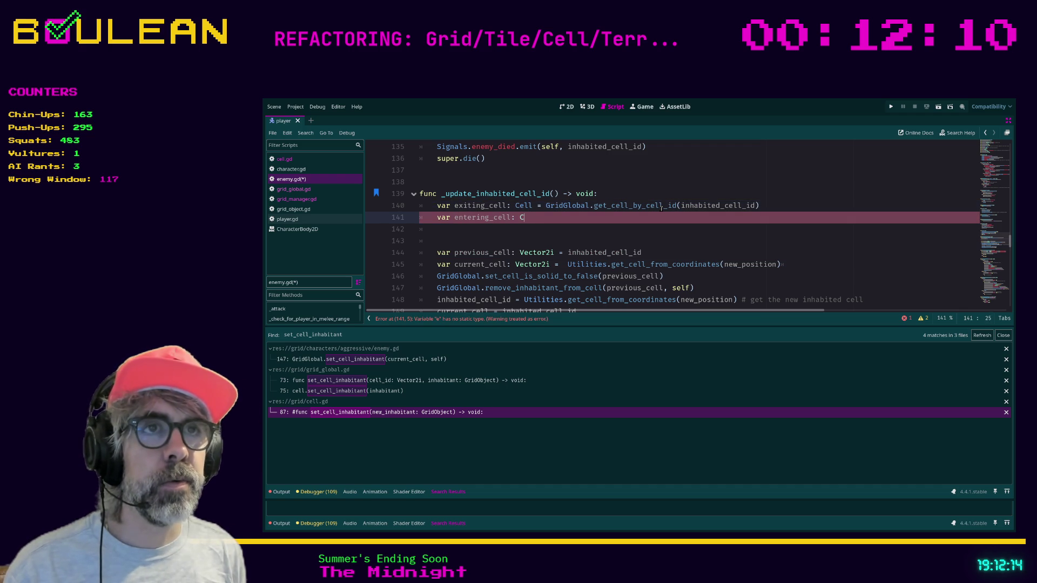
pyautogui.write(' = Grdi')
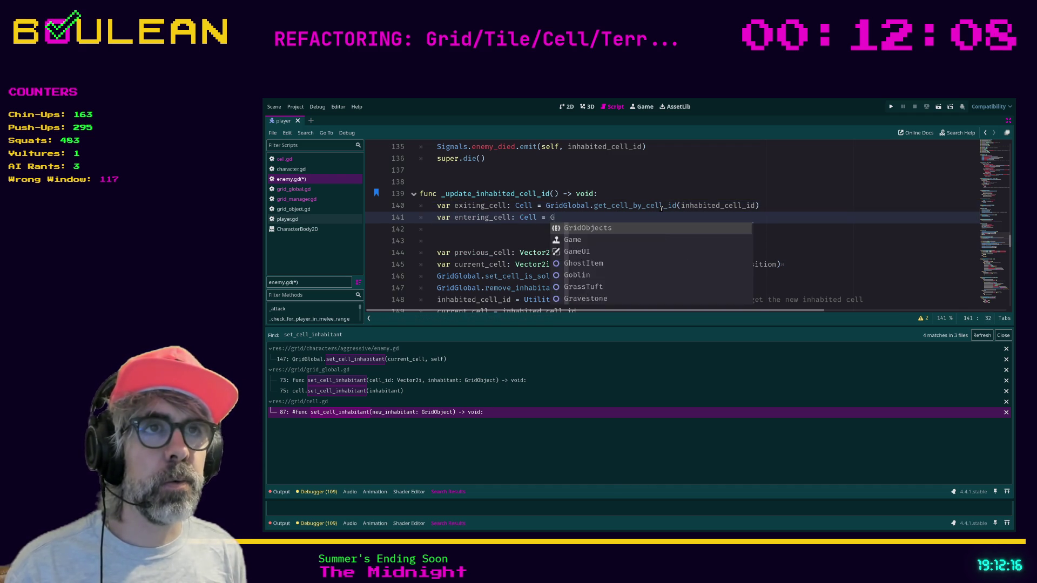
pyautogui.press('BackSpace')
pyautogui.press('BackSpace')
pyautogui.write('idGl')
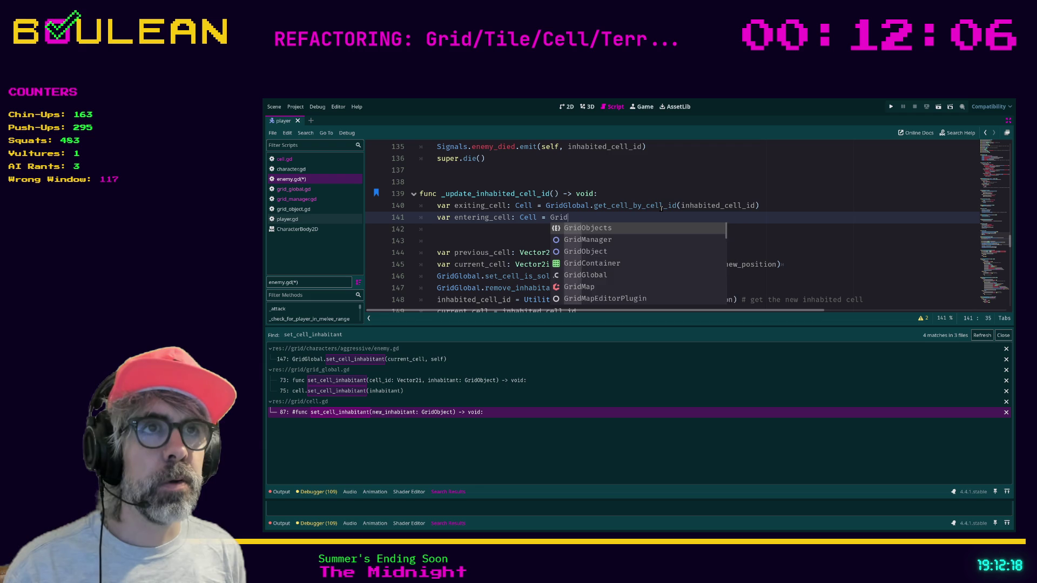
pyautogui.press('Return')
pyautogui.write('.get_ce')
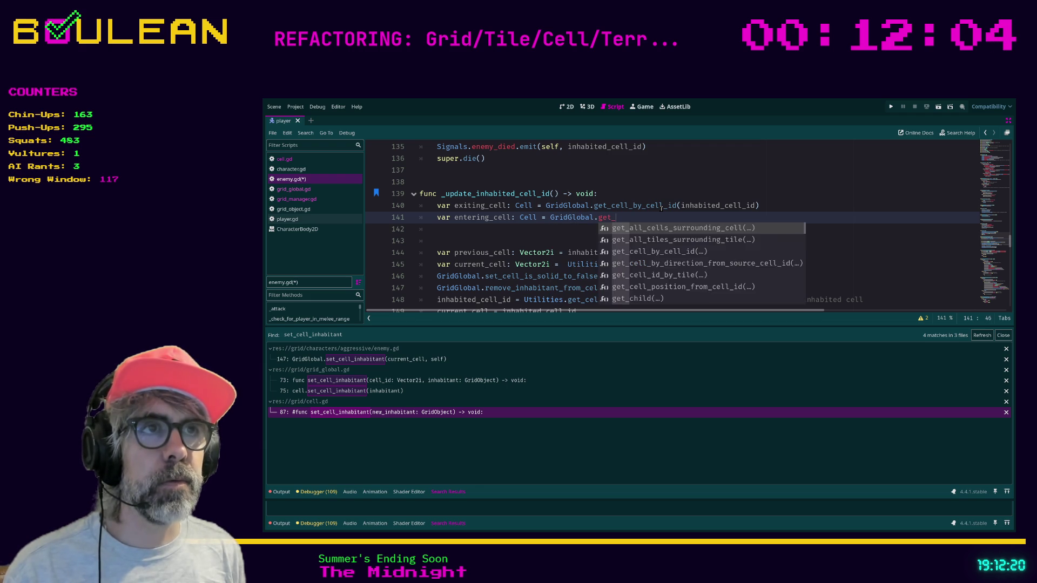
pyautogui.press('Return')
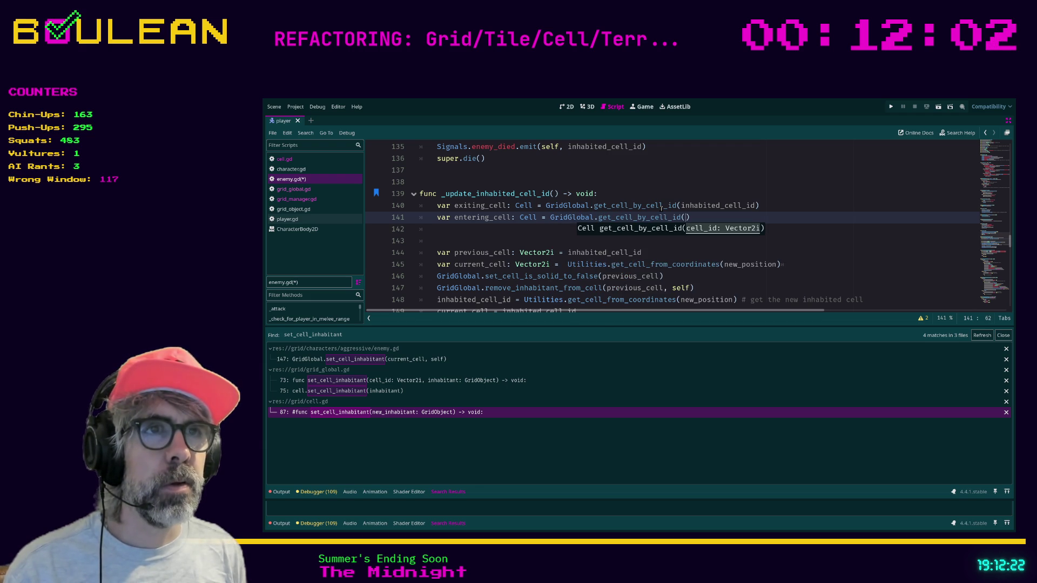
pyautogui.write('new_po')
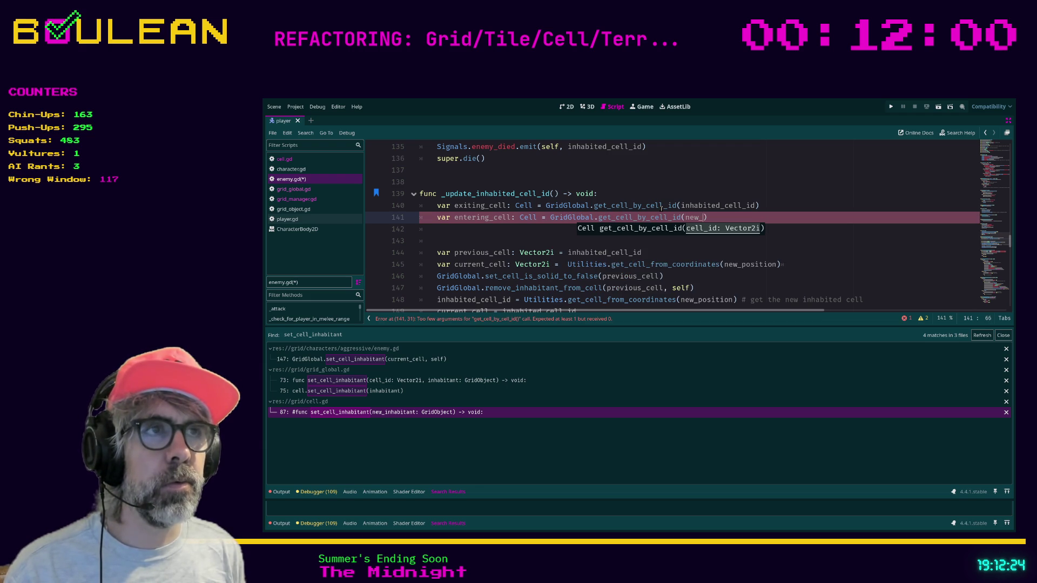
pyautogui.write('sition')
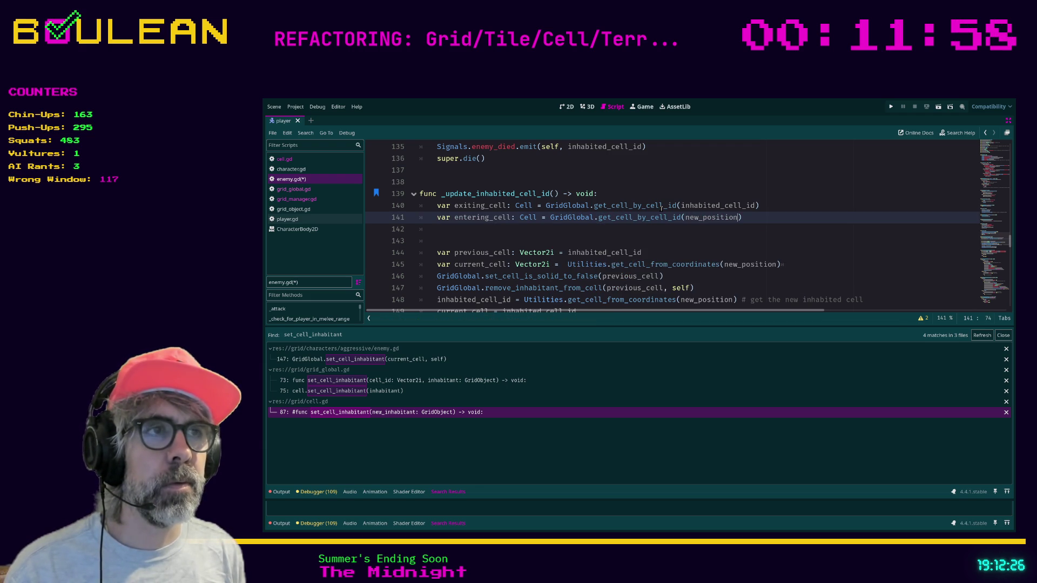
pyautogui.keyDown('ctrl'); pyautogui.click(748, 265); pyautogui.keyUp('ctrl')
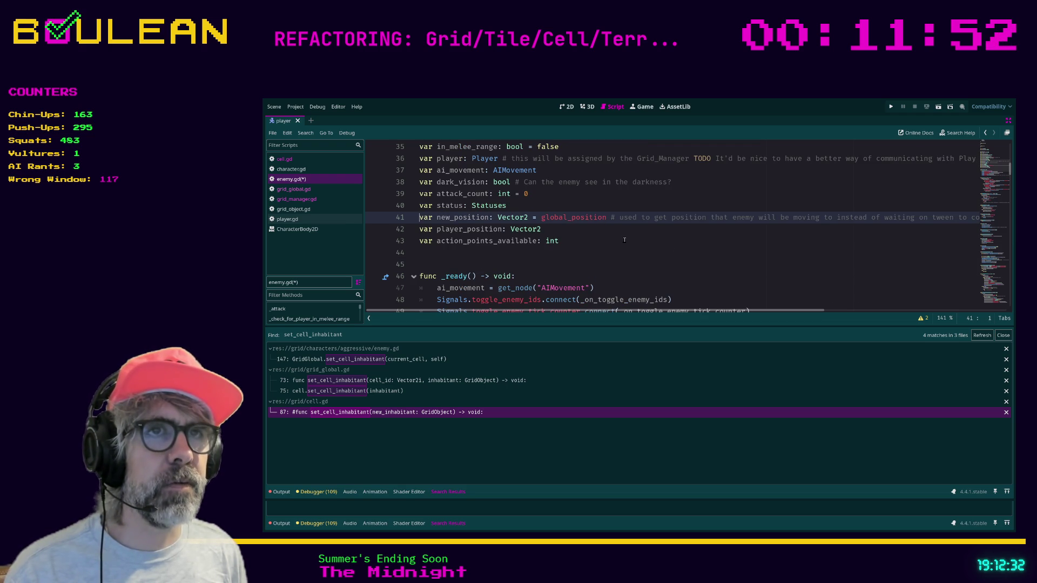
# After checking new_position's declaration, search enemy.gd for GridGlobal, reaching the line 140 match
pyautogui.scroll(-10, 624, 240)
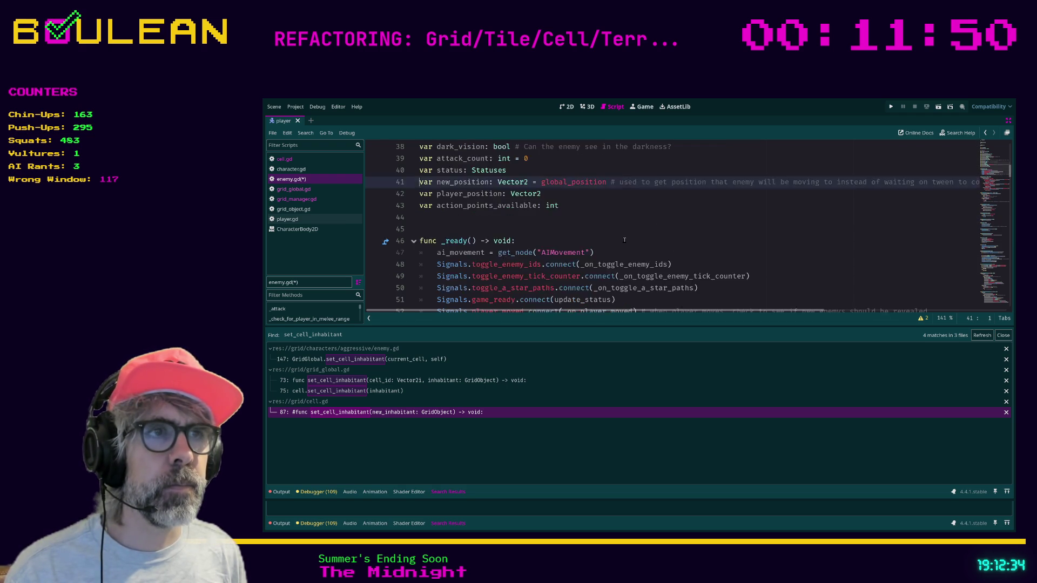
pyautogui.scroll(-7, 625, 240)
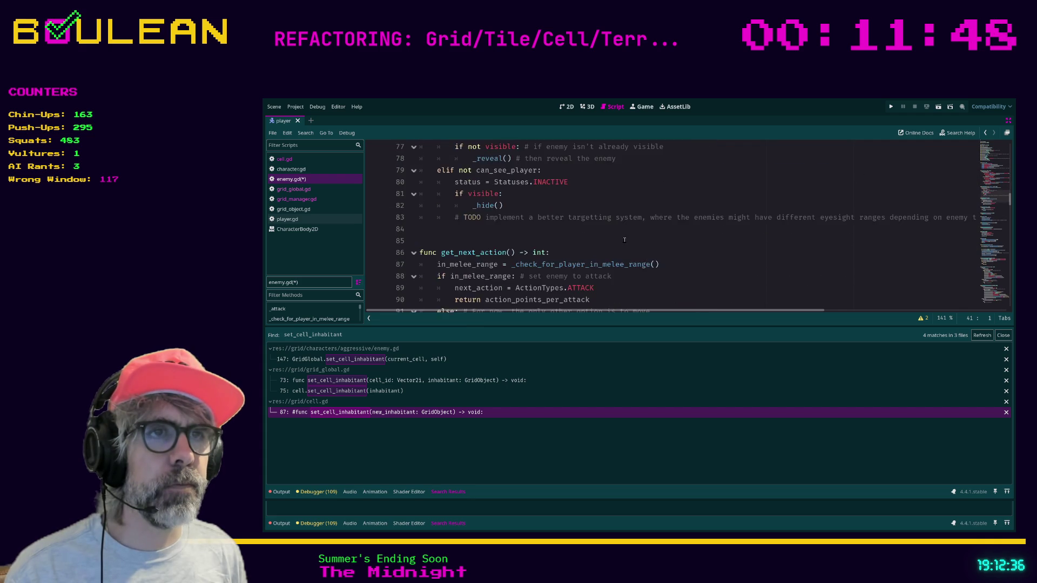
pyautogui.click(699, 243)
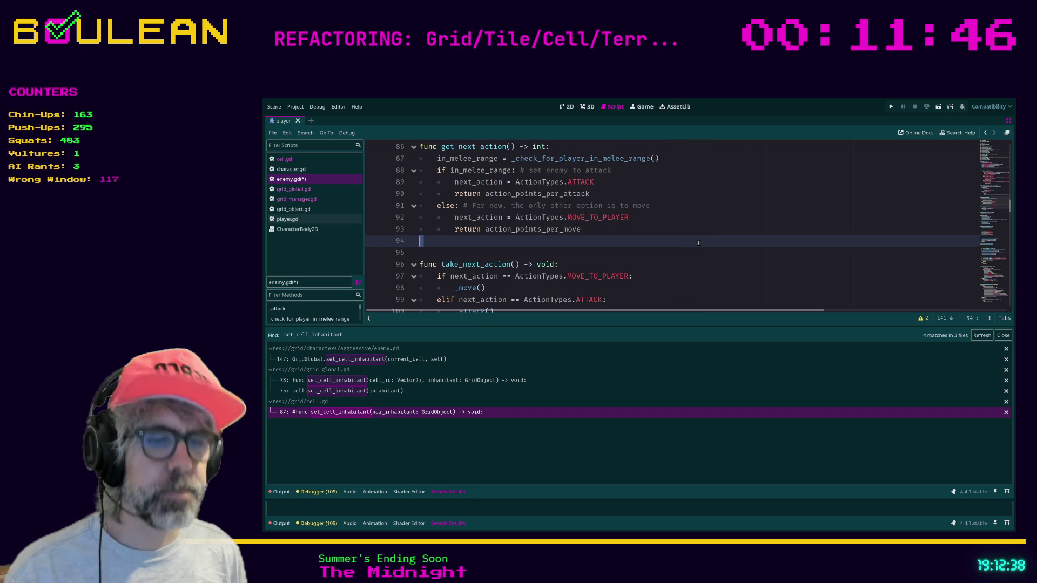
pyautogui.hotkey('ctrl', 'f')
pyautogui.write('grid_global')
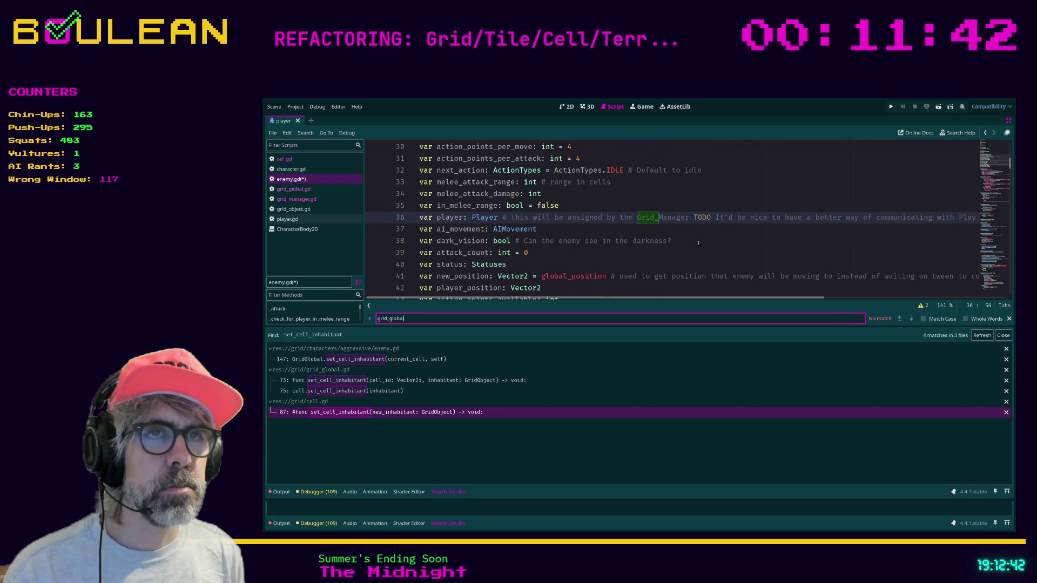
pyautogui.press('BackSpace')
pyautogui.press('BackSpace')
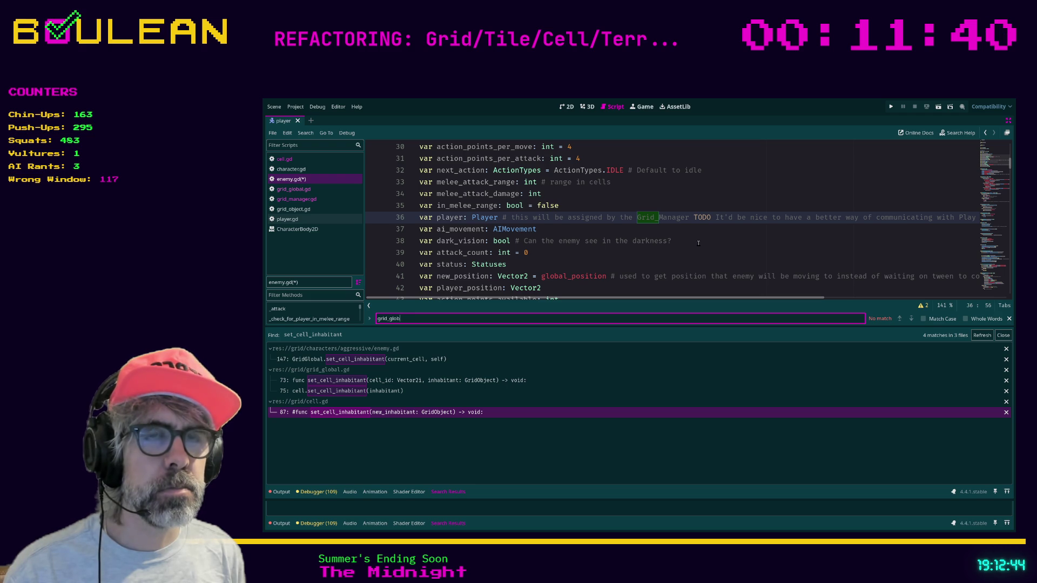
pyautogui.press('BackSpace')
pyautogui.press('BackSpace')
pyautogui.write('global')
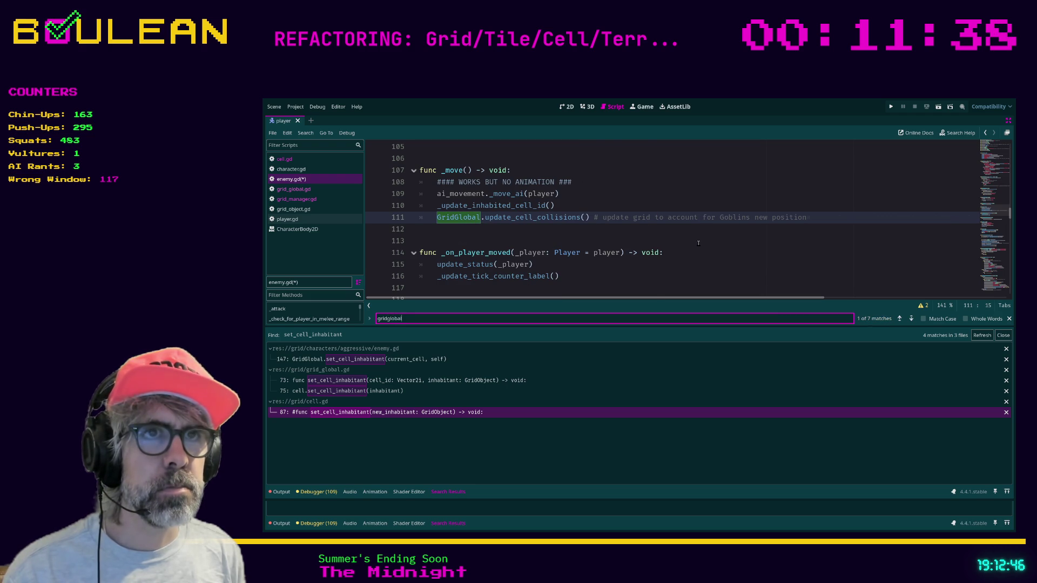
pyautogui.press('Return')
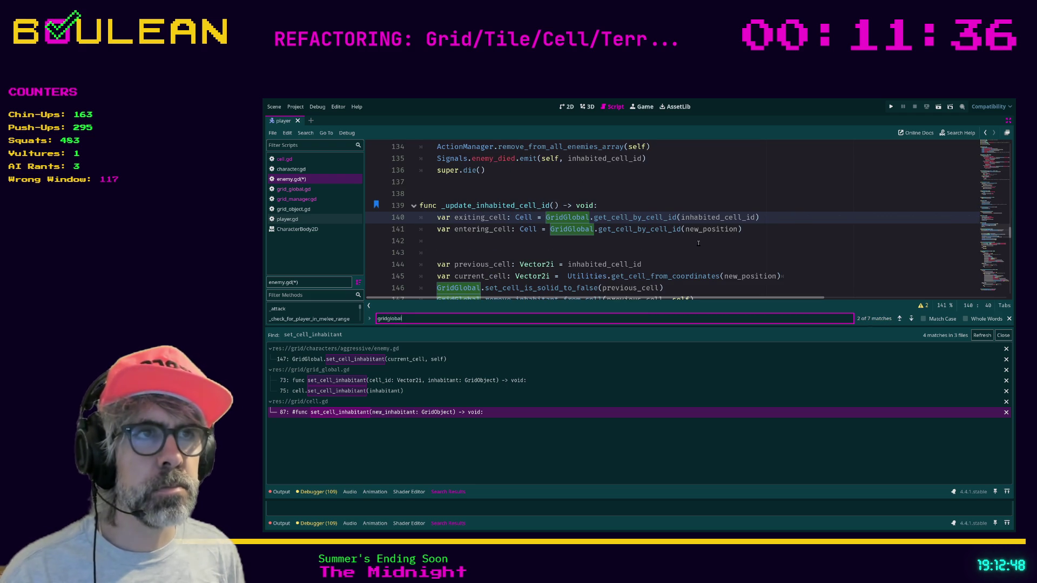
pyautogui.click(698, 242)
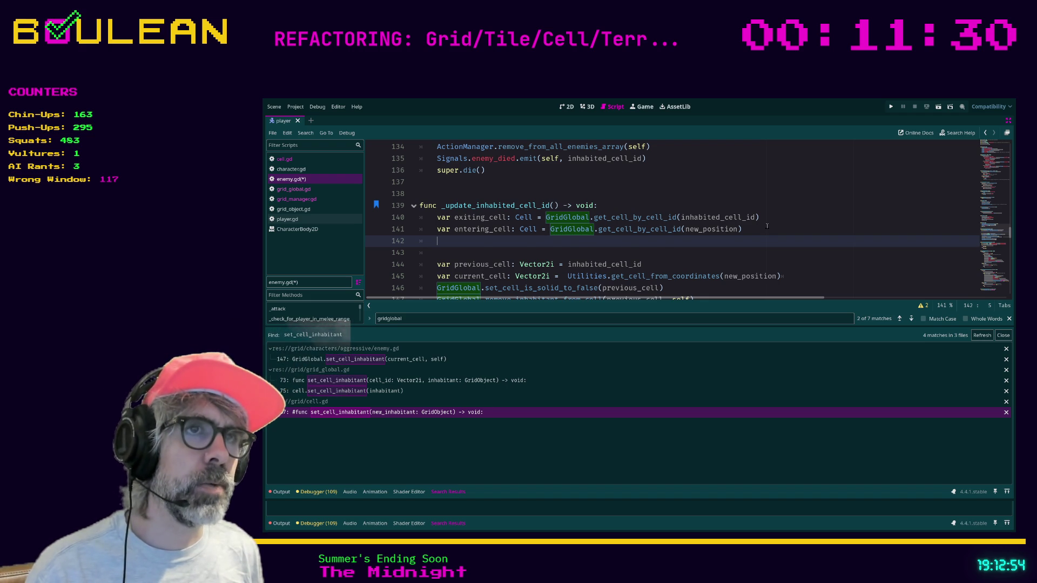
pyautogui.scroll(-1, 766, 226)
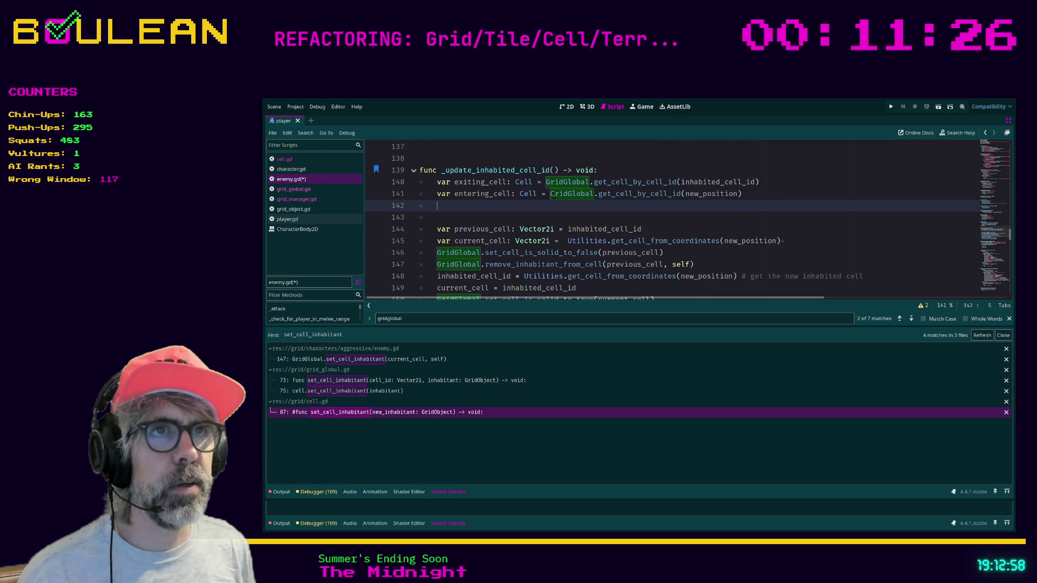
# Browse GridGlobal's get_cell lookup suggestions on line 141, then switch to grid_global.gd
pyautogui.press('Up')
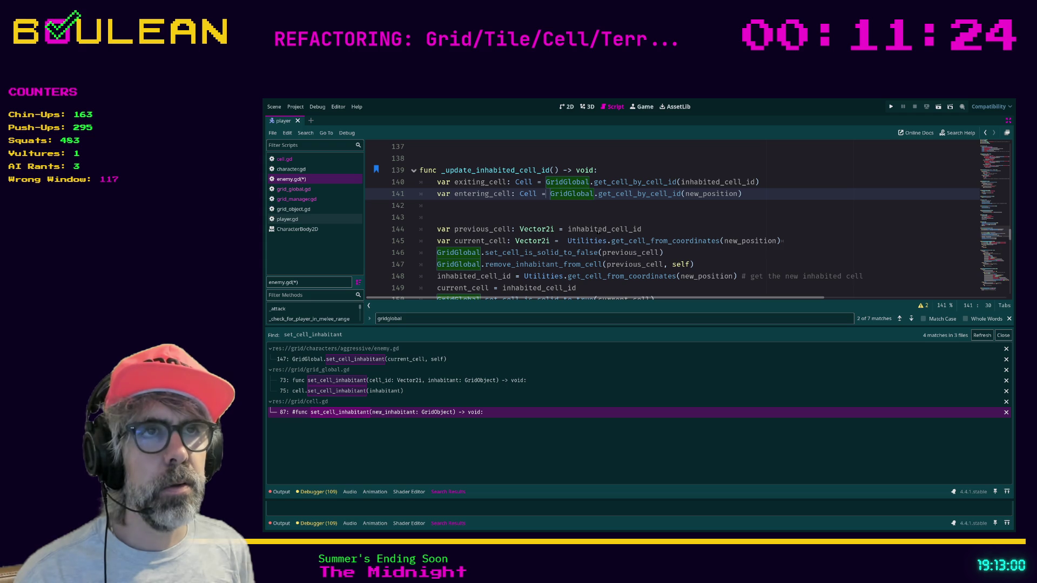
pyautogui.write('GridG')
pyautogui.press('Return')
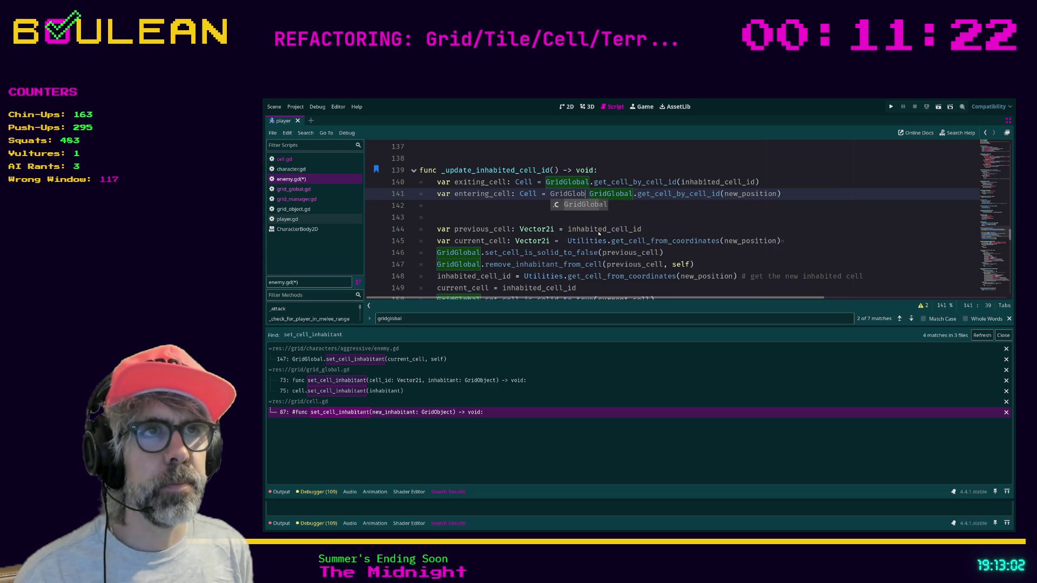
pyautogui.write('al.get')
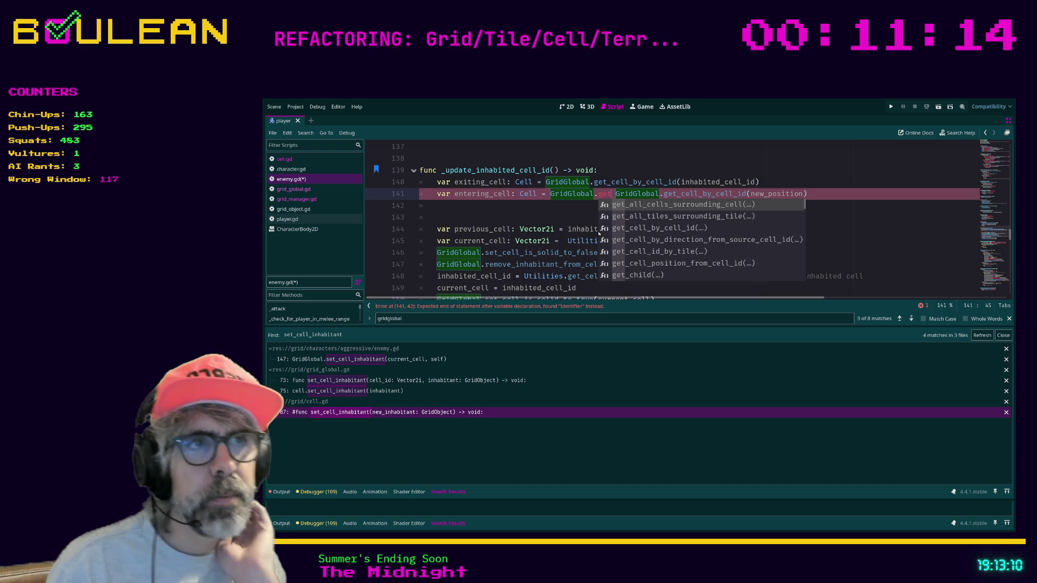
pyautogui.write('_cell')
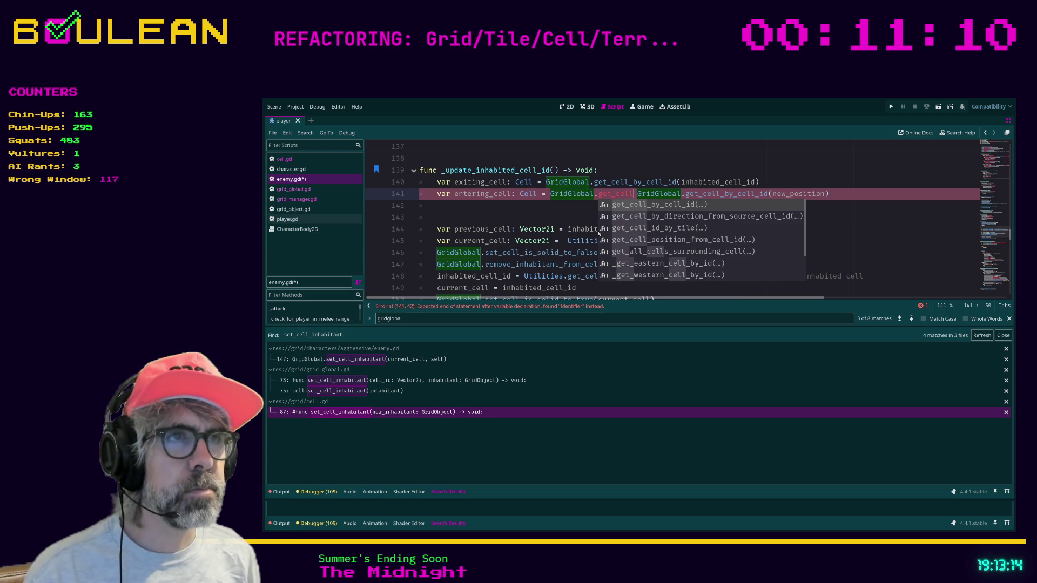
pyautogui.press('Down')
pyautogui.press('Down')
pyautogui.press('Down')
pyautogui.press('Down')
pyautogui.press('Down')
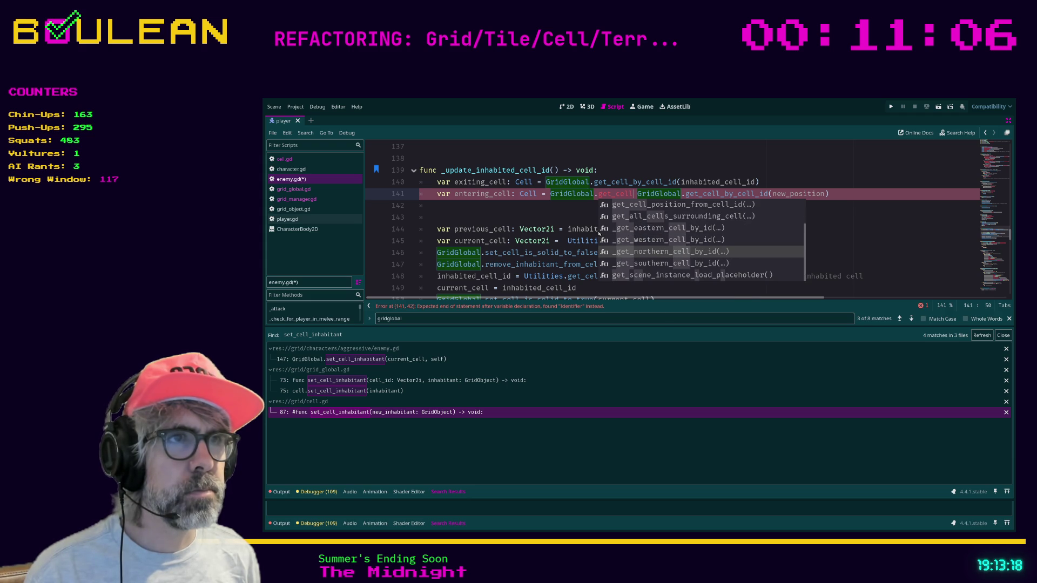
pyautogui.press('Down')
pyautogui.press('Up')
pyautogui.press('Up')
pyautogui.press('Up')
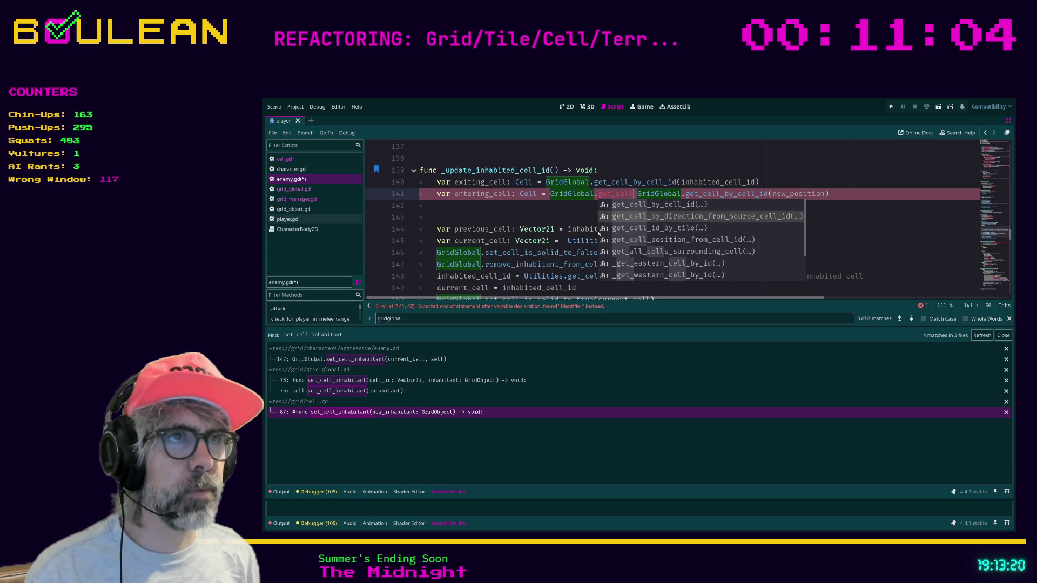
pyautogui.press('Up')
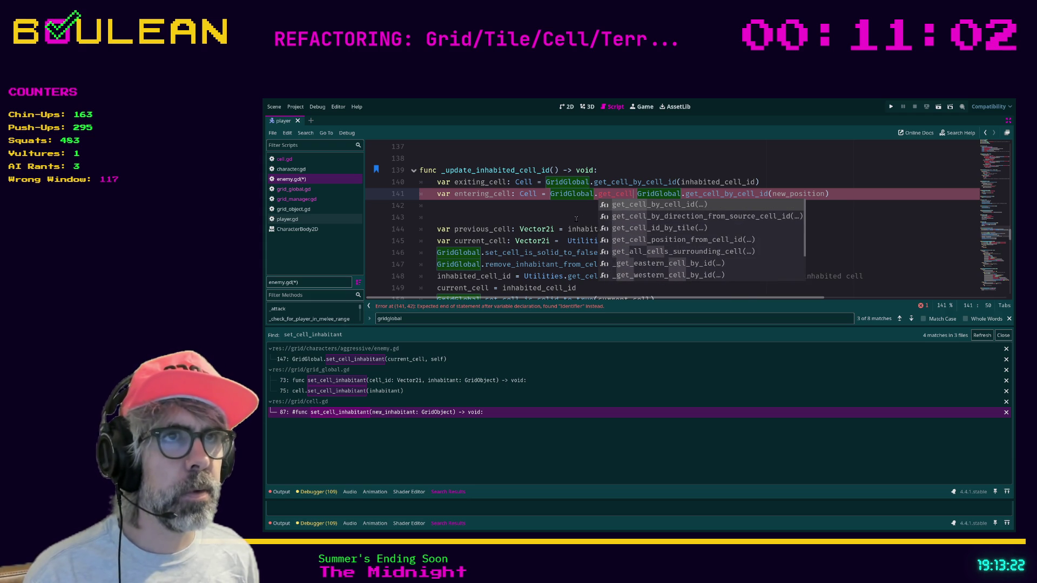
pyautogui.click(656, 197)
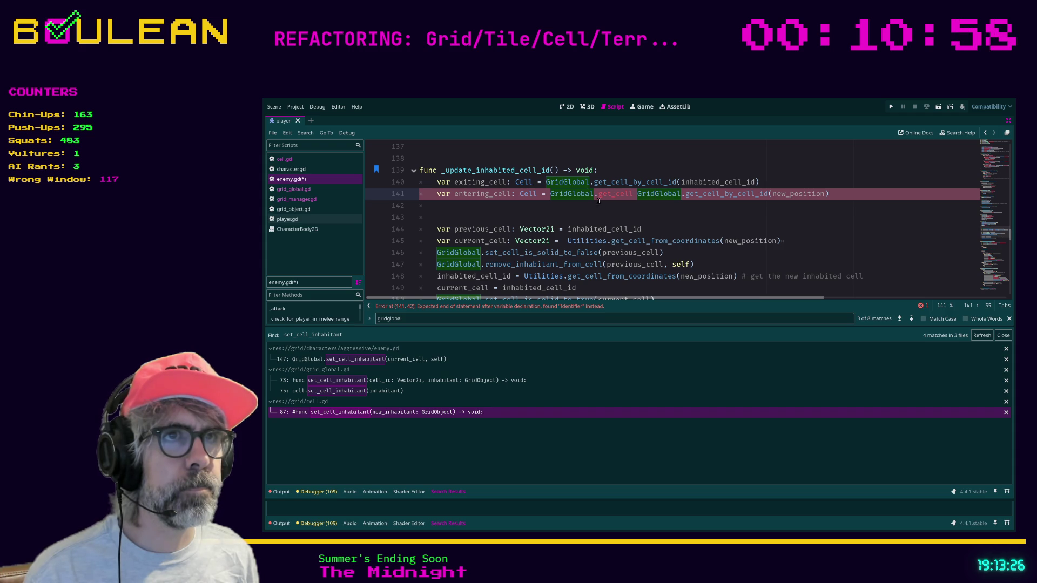
pyautogui.press('Right')
pyautogui.click(592, 210)
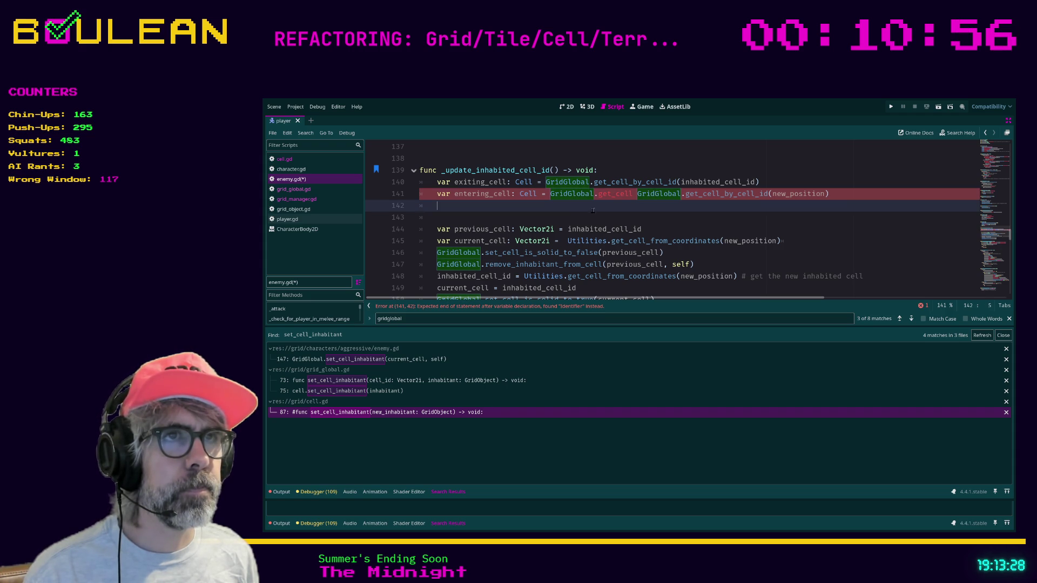
pyautogui.keyDown('ctrl'); pyautogui.click(573, 193); pyautogui.keyUp('ctrl')
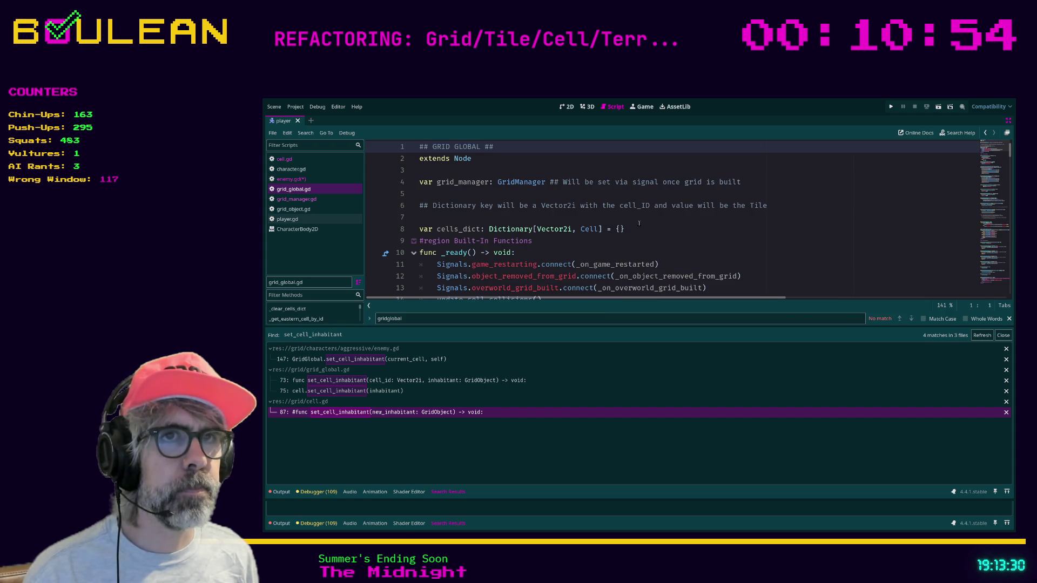
# Search grid_global.gd for 'coordinates', then return to enemy.gd's blank line 142
pyautogui.hotkey('ctrl', 'f')
pyautogui.write('coordinates')
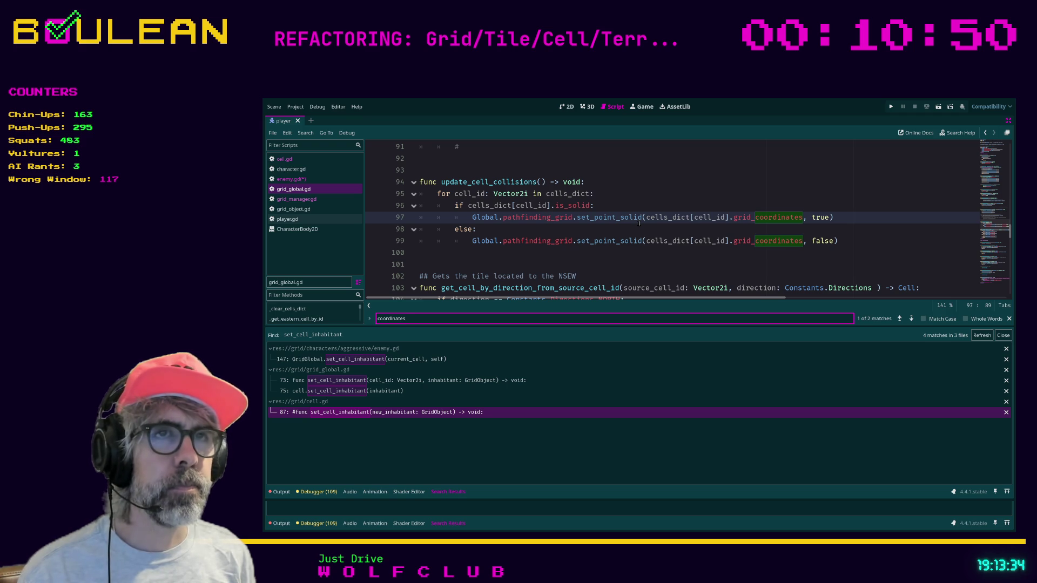
pyautogui.scroll(-1, 638, 223)
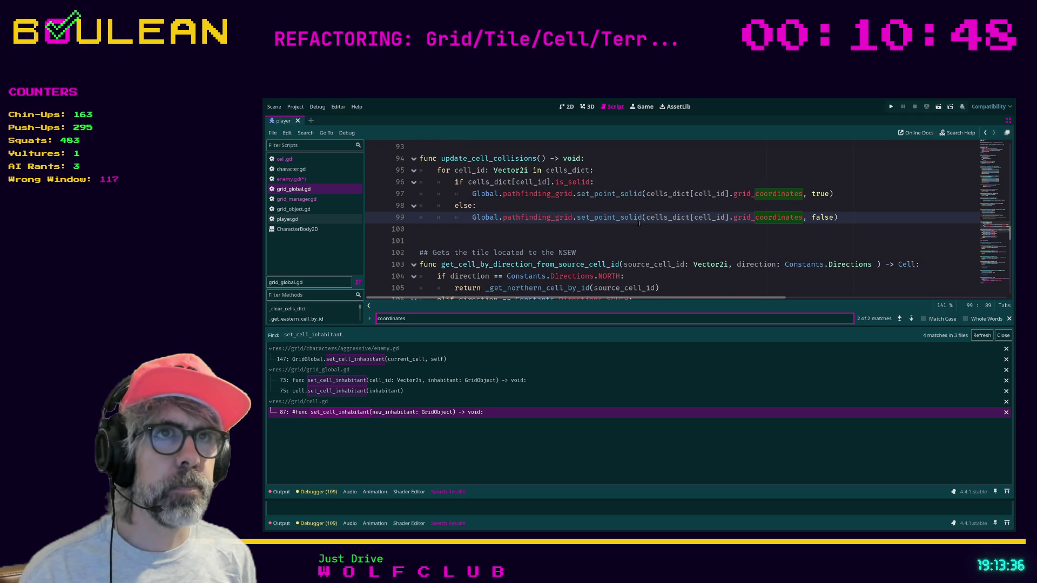
pyautogui.scroll(1, 638, 223)
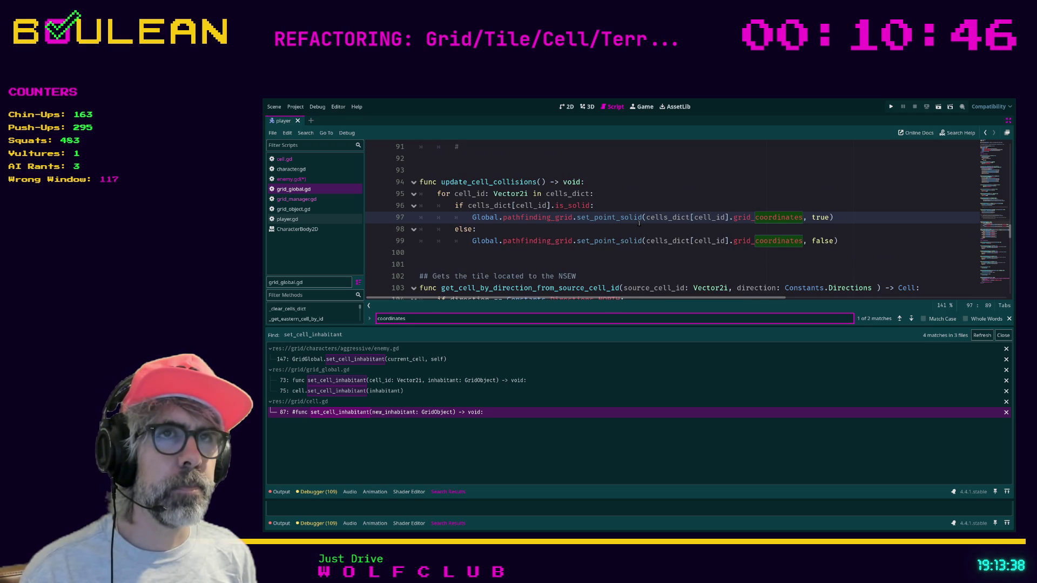
pyautogui.press('Return')
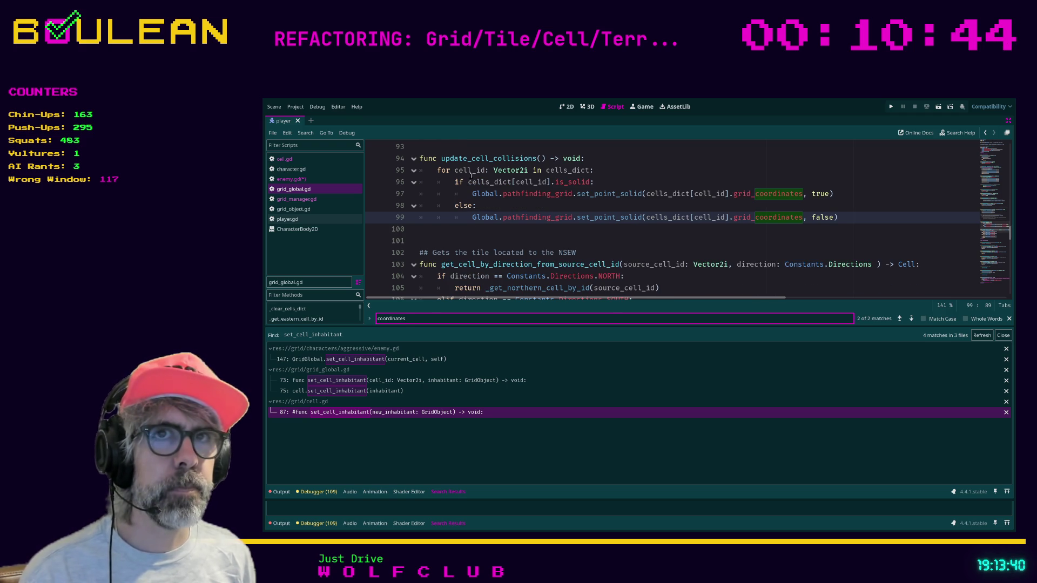
pyautogui.click(291, 179)
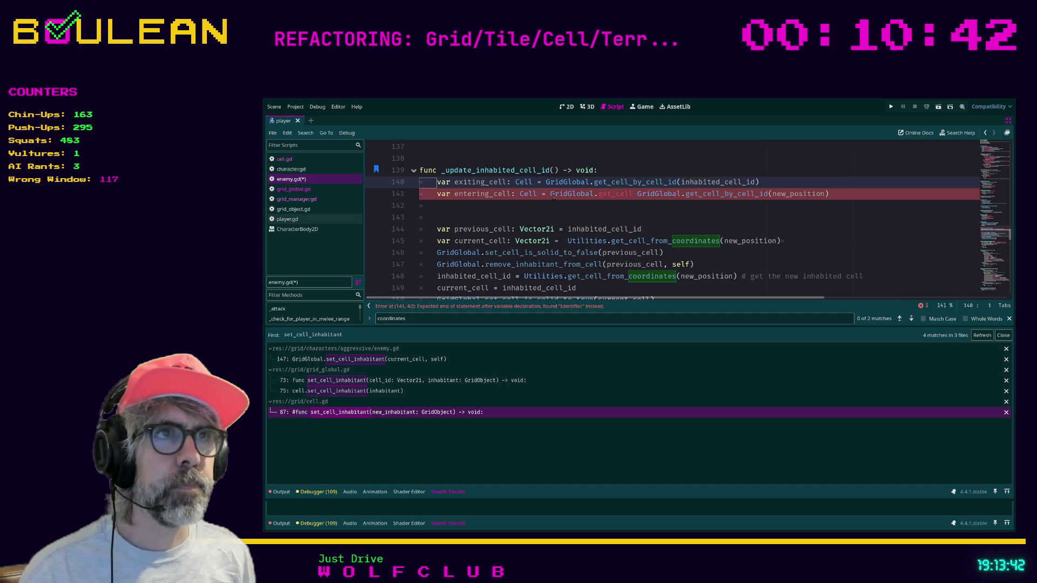
pyautogui.click(574, 207)
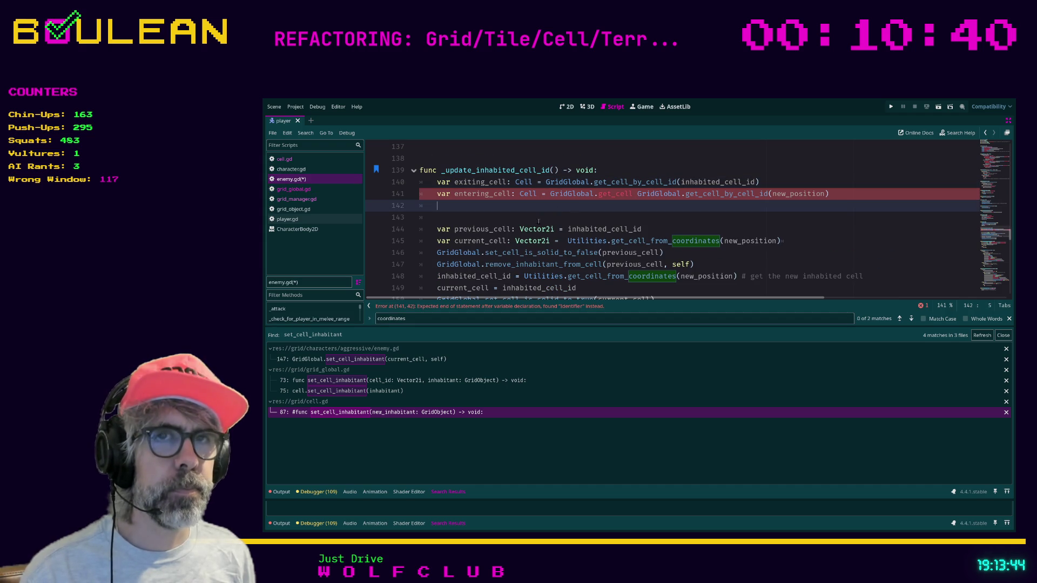
# Restore the docks, filter for 'utili' to open utilities.gd's get_cell_from_coordinates, then return to enemy.gd
pyautogui.hotkey('ctrl', 'shift', 'F11')
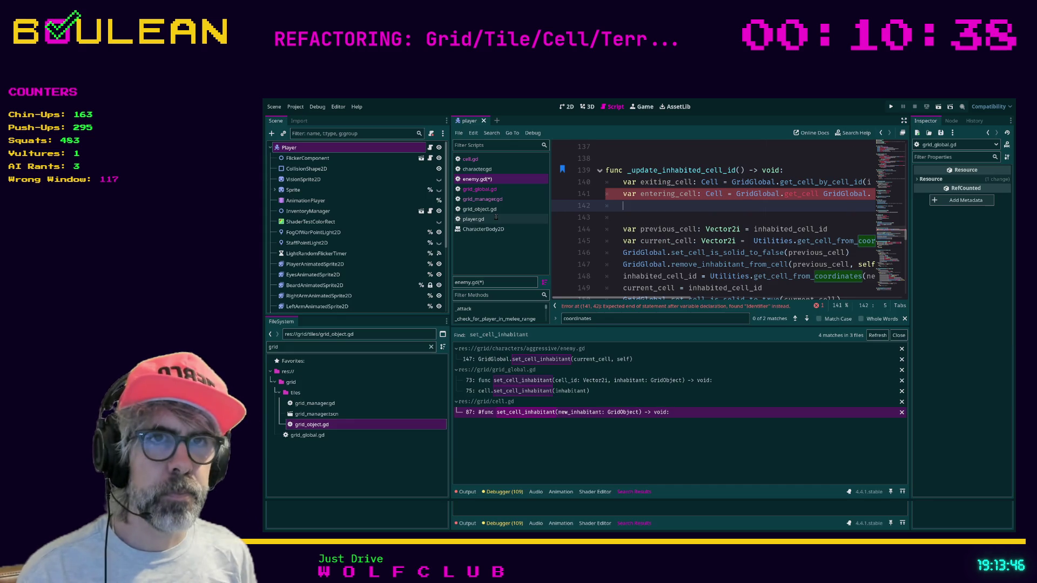
pyautogui.doubleClick(372, 346)
pyautogui.write('ut')
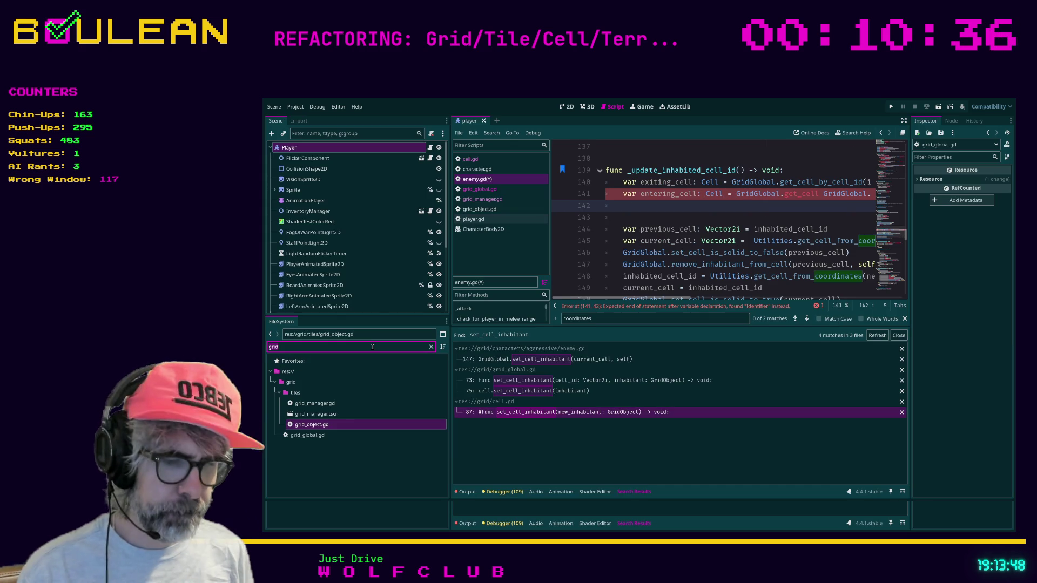
pyautogui.write('ili')
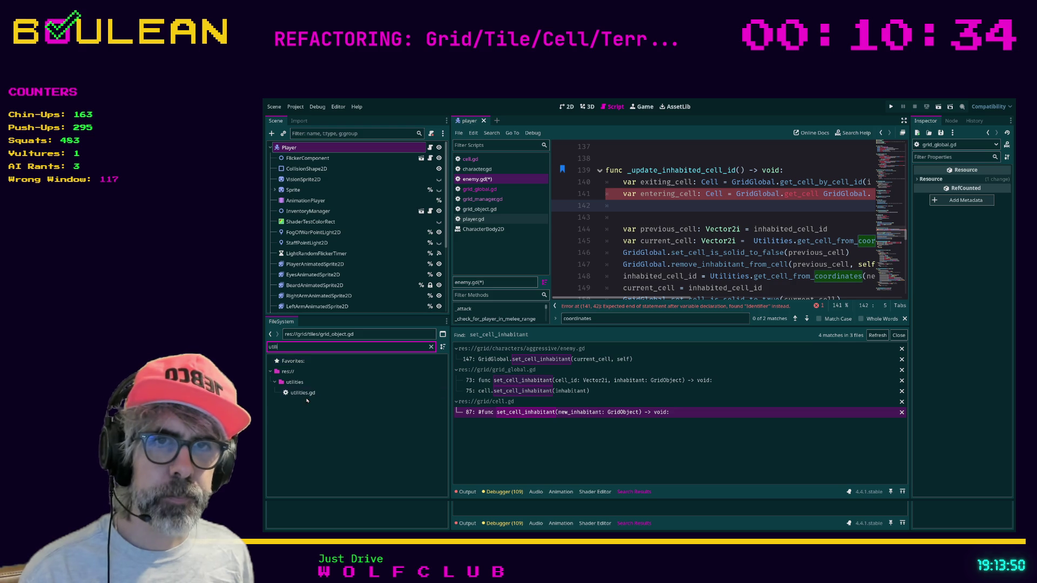
pyautogui.doubleClick(302, 393)
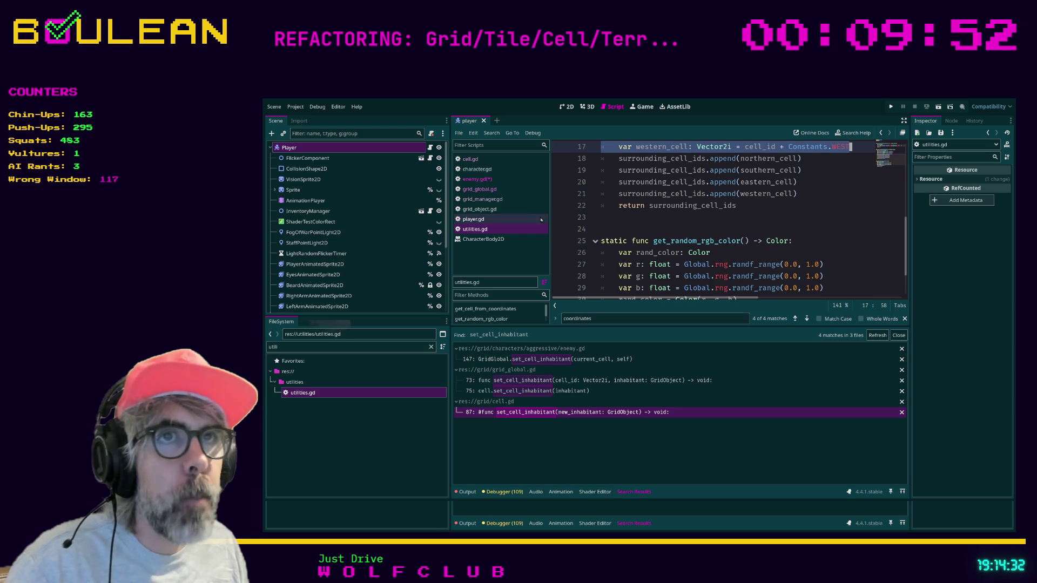
pyautogui.click(641, 229)
pyautogui.hotkey('ctrl', 'f')
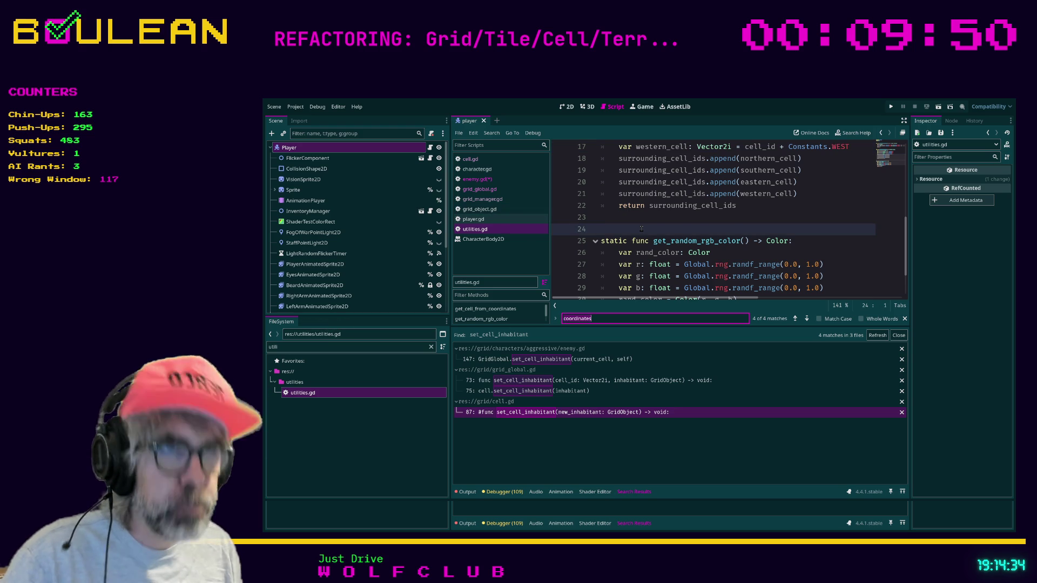
pyautogui.press('BackSpace')
pyautogui.press('BackSpace')
pyautogui.press('BackSpace')
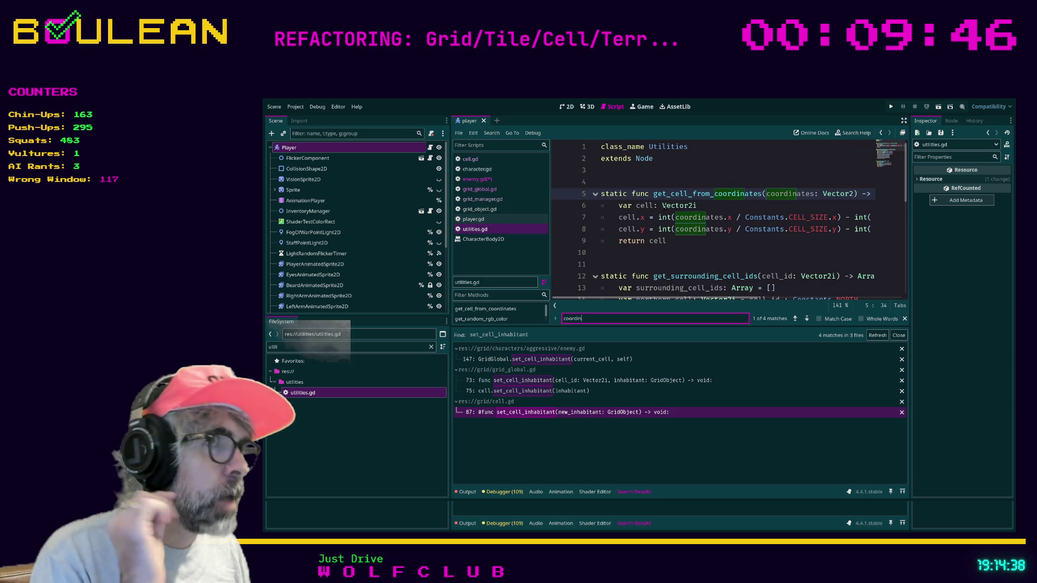
pyautogui.click(477, 178)
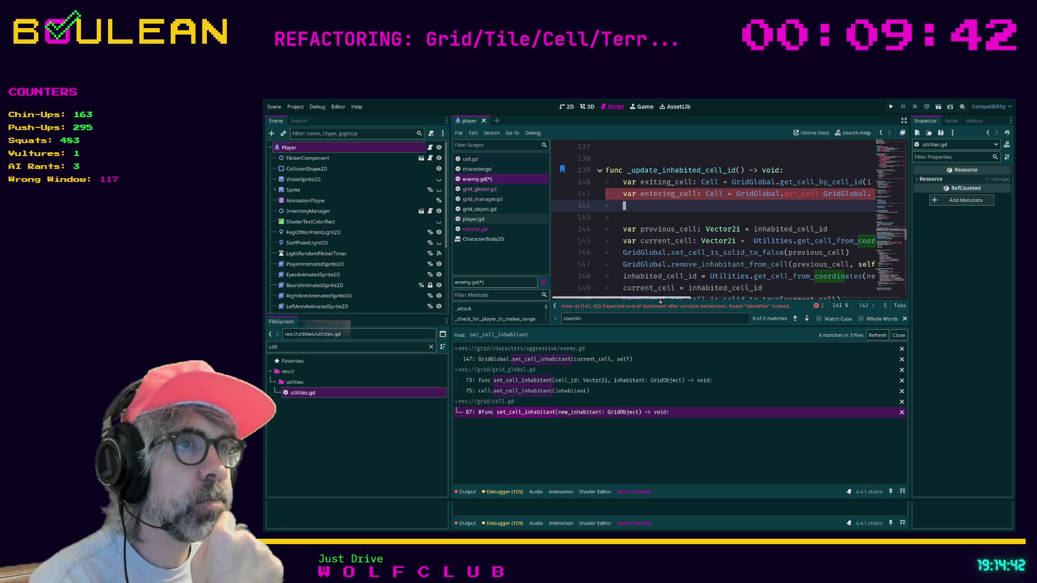
# Search enemy.gd for new_position and step through its uses on lines 68, 69 and 141
pyautogui.moveTo(660, 300)
pyautogui.mouseDown()
pyautogui.moveTo(725, 299)
pyautogui.moveTo(665, 298)
pyautogui.moveTo(704, 296)
pyautogui.mouseUp()
pyautogui.click(706, 204)
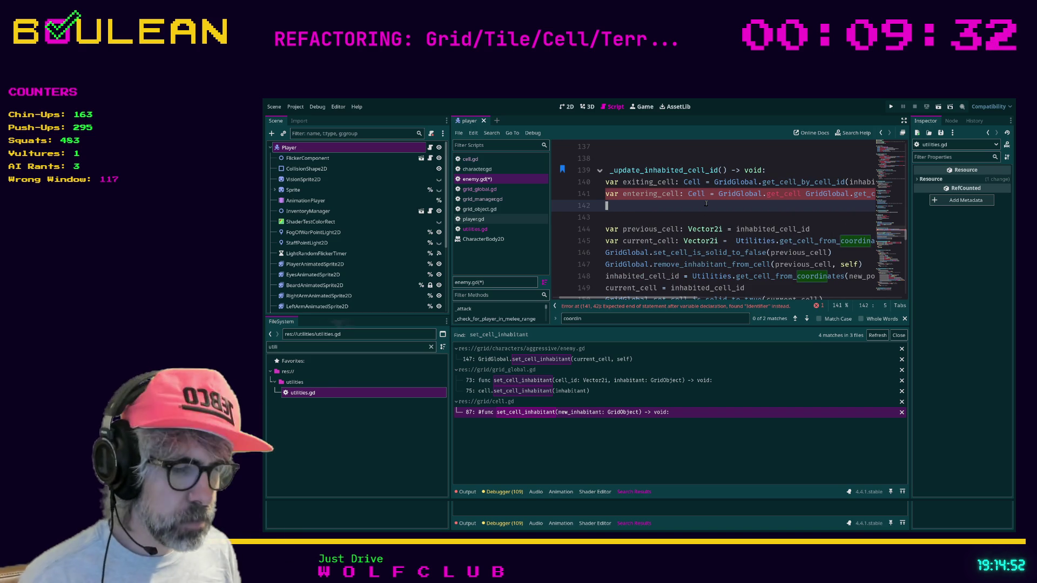
pyautogui.hotkey('ctrl', 'shift', 'F11')
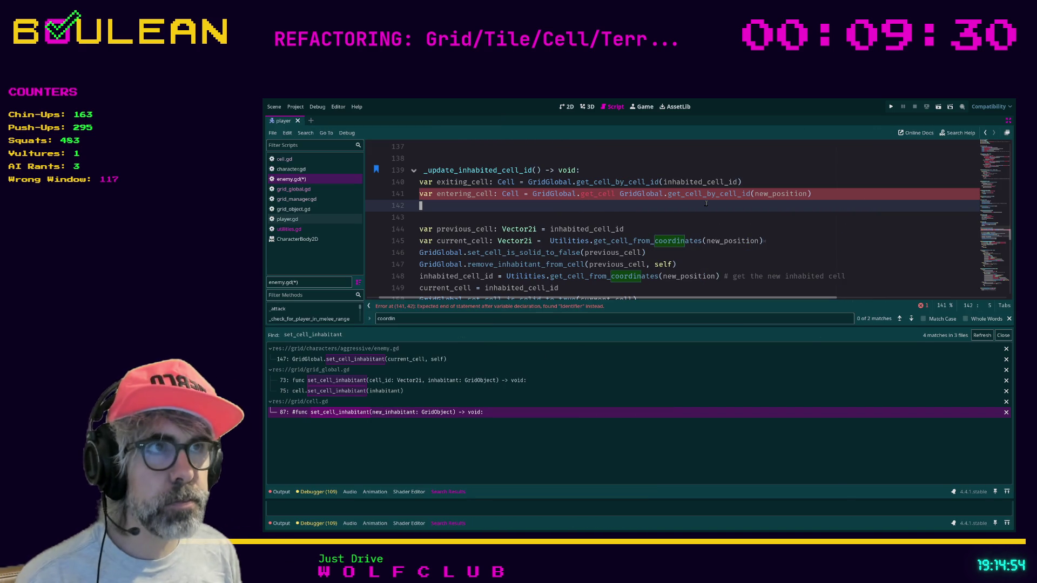
pyautogui.hotkey('ctrl', 'f')
pyautogui.write('new')
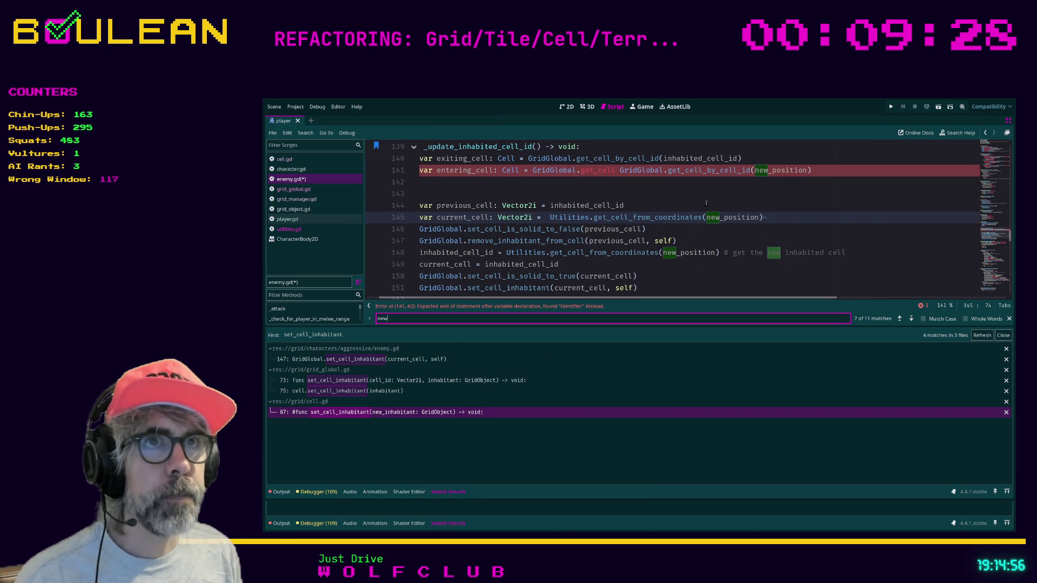
pyautogui.write('_position')
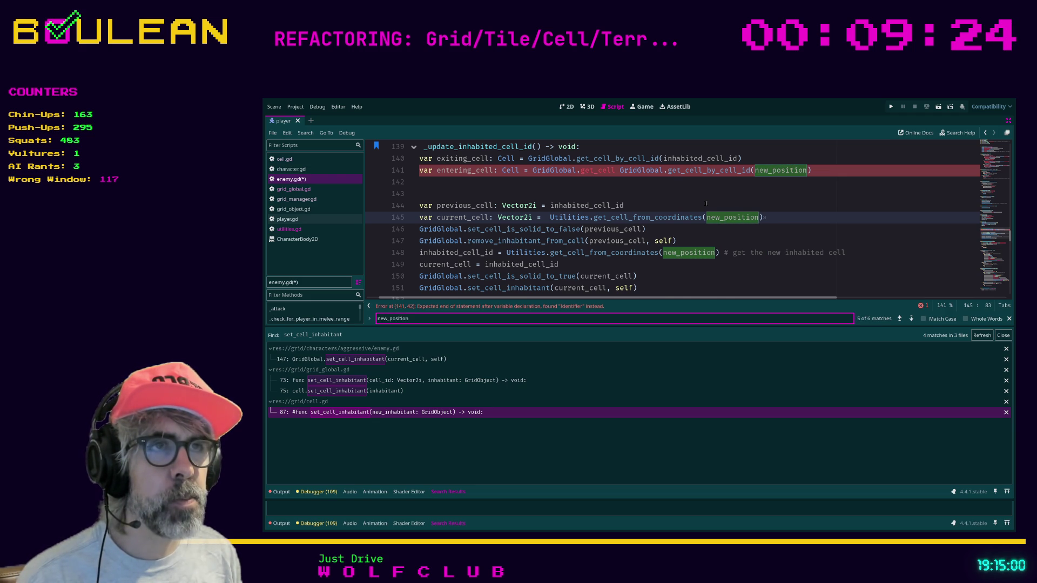
pyautogui.press('Return')
pyautogui.press('Return')
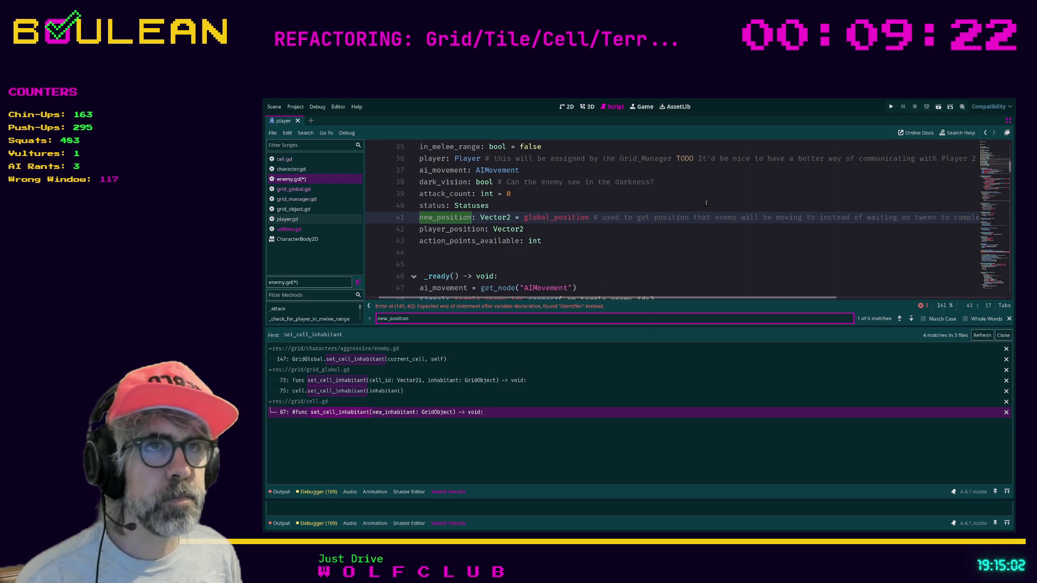
pyautogui.hscroll(3, 606, 298)
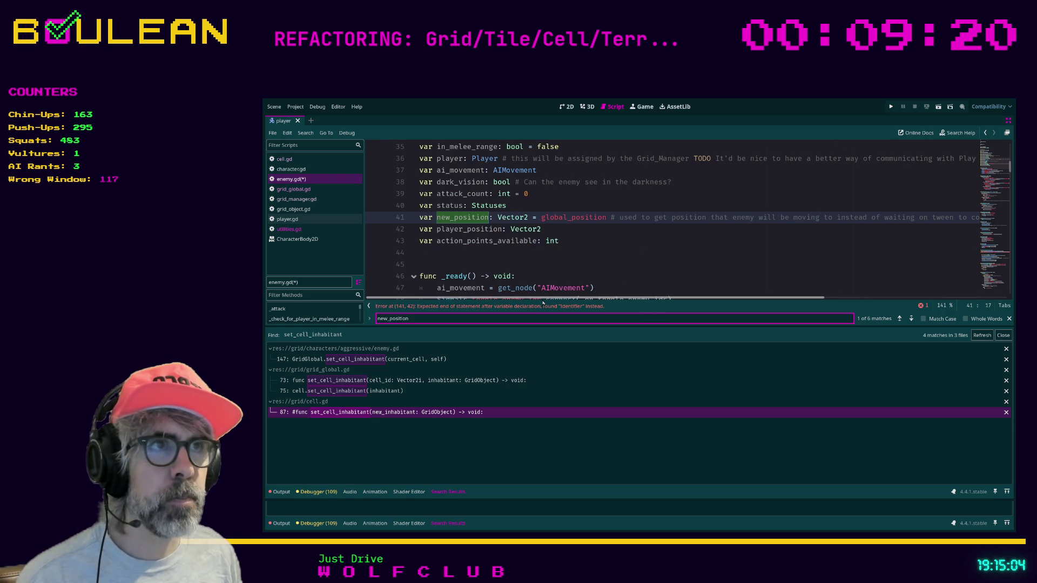
pyautogui.moveTo(605, 298)
pyautogui.mouseDown()
pyautogui.moveTo(637, 294)
pyautogui.moveTo(556, 295)
pyautogui.mouseUp()
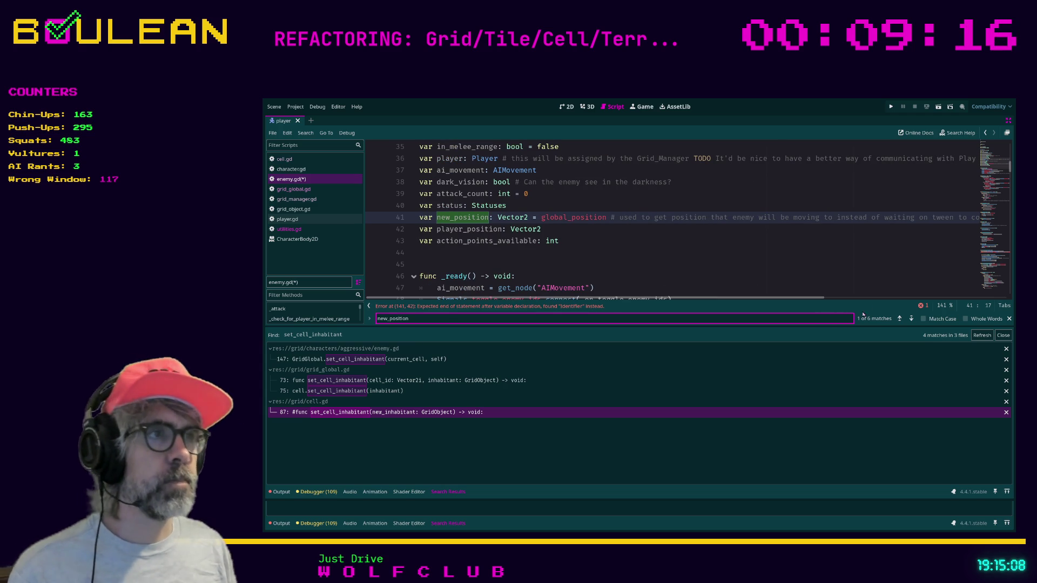
pyautogui.click(911, 318)
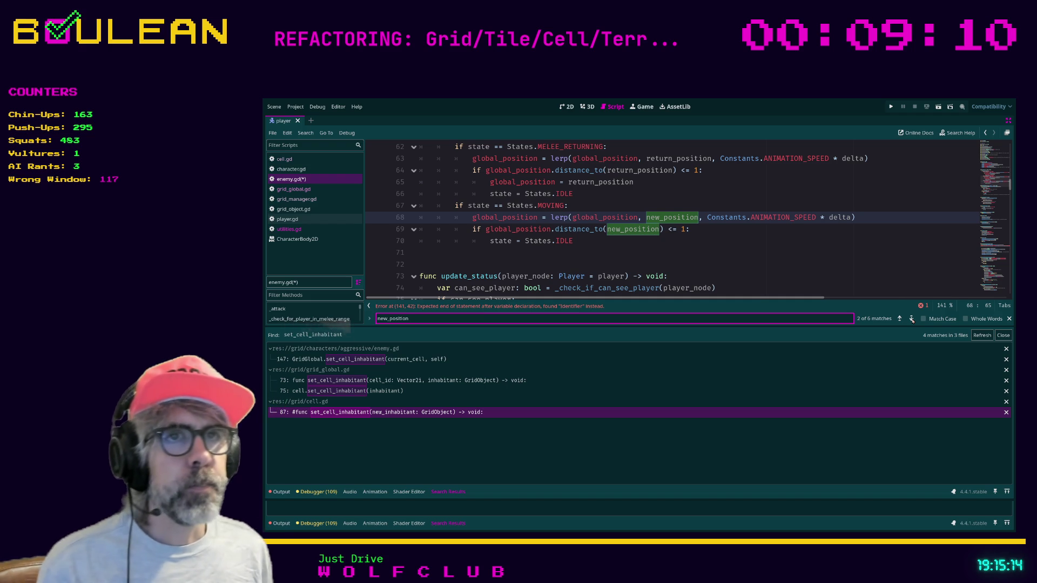
pyautogui.click(911, 319)
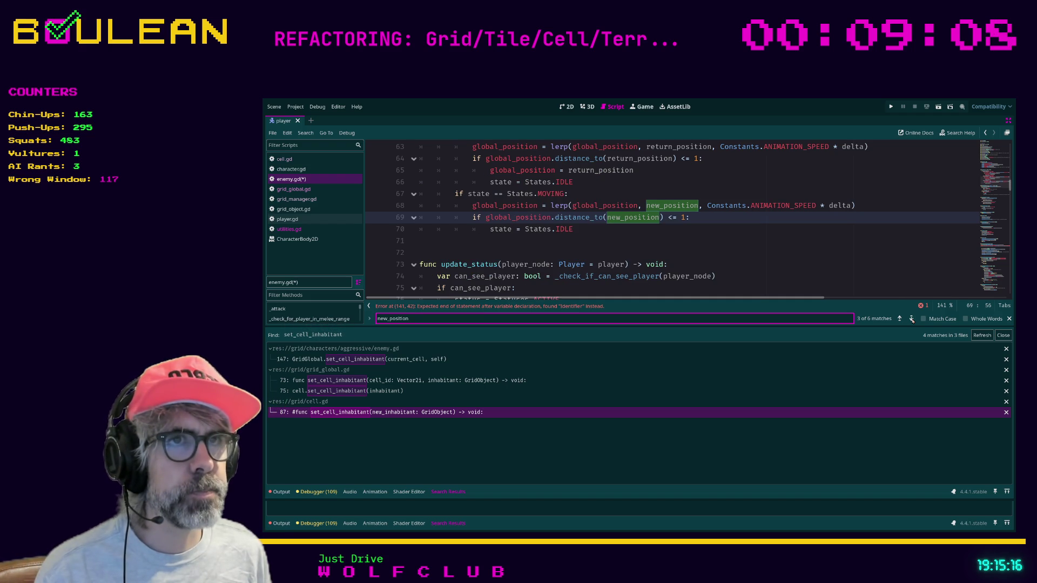
pyautogui.click(911, 319)
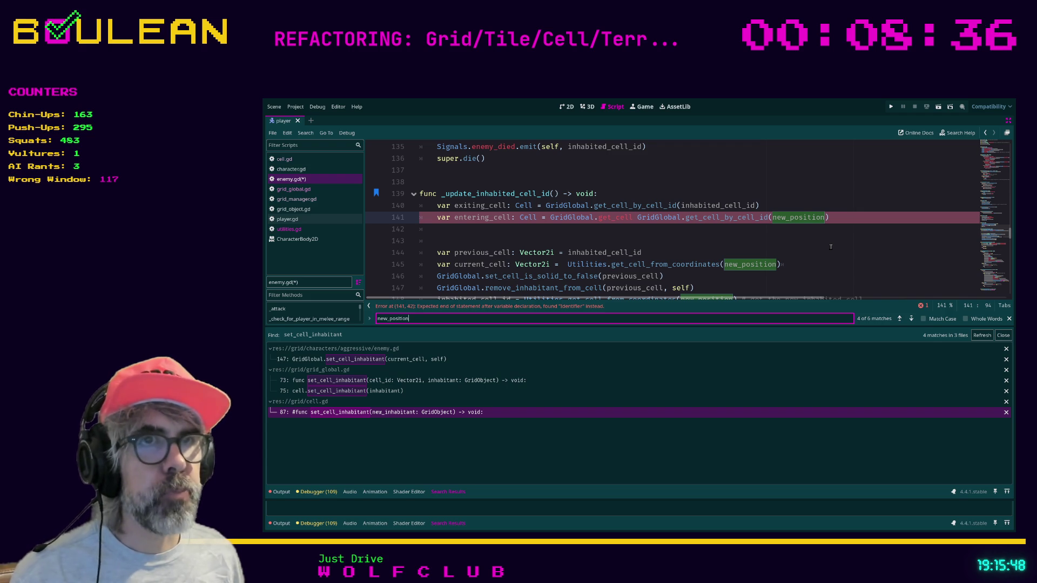
# Step back to the line 41 new_position declaration, then forward through the MOVING lerp to _update_inhabited_cell_id
pyautogui.click(901, 318)
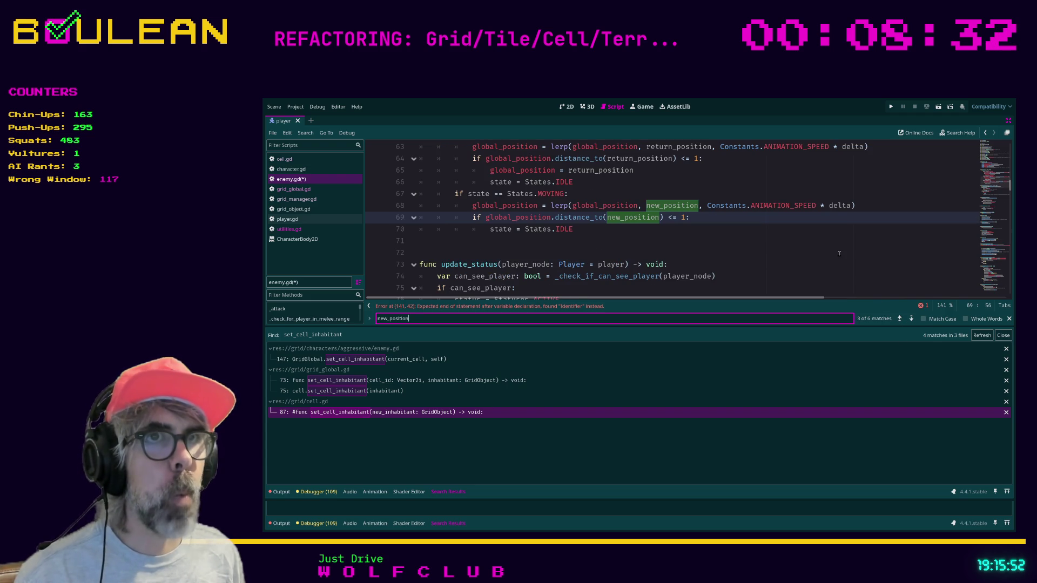
pyautogui.scroll(2, 840, 253)
pyautogui.scroll(-1, 847, 263)
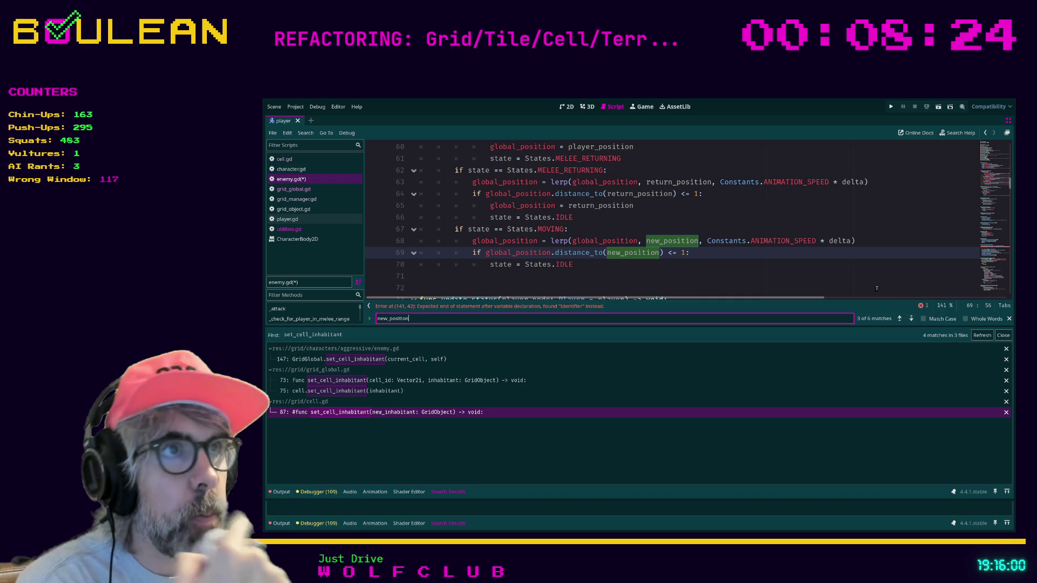
pyautogui.click(899, 319)
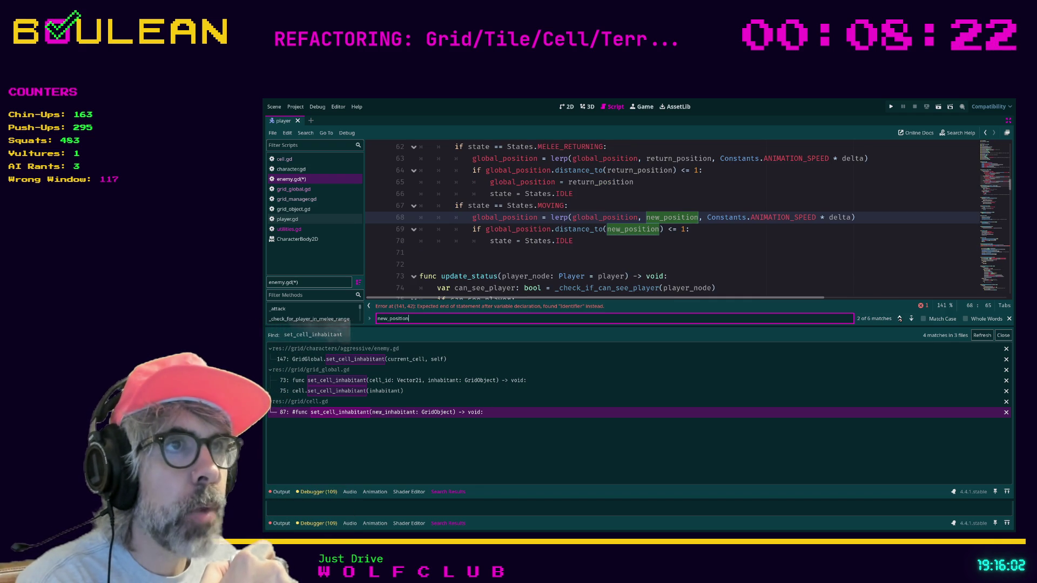
pyautogui.click(899, 319)
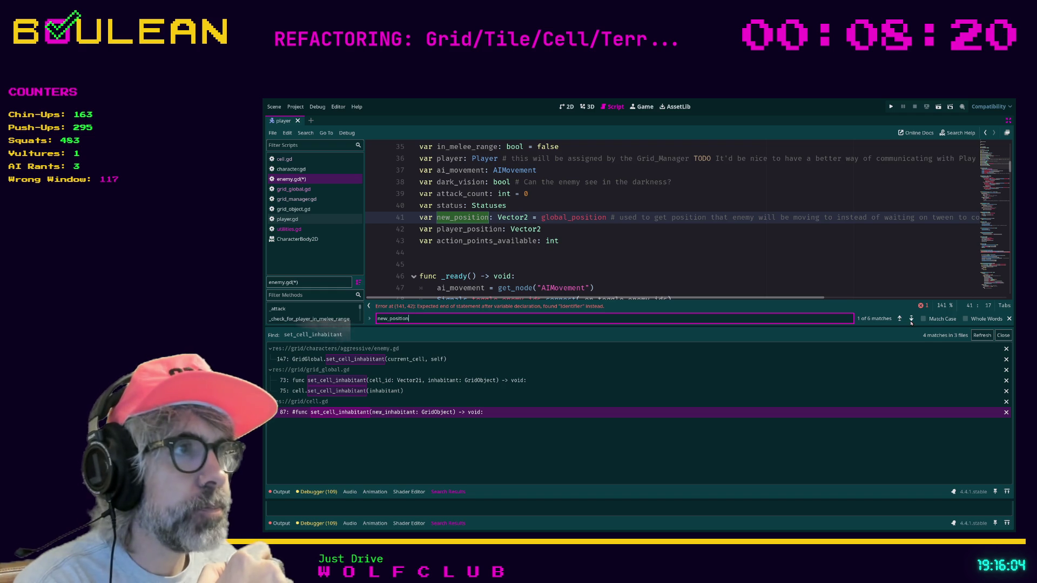
pyautogui.click(910, 319)
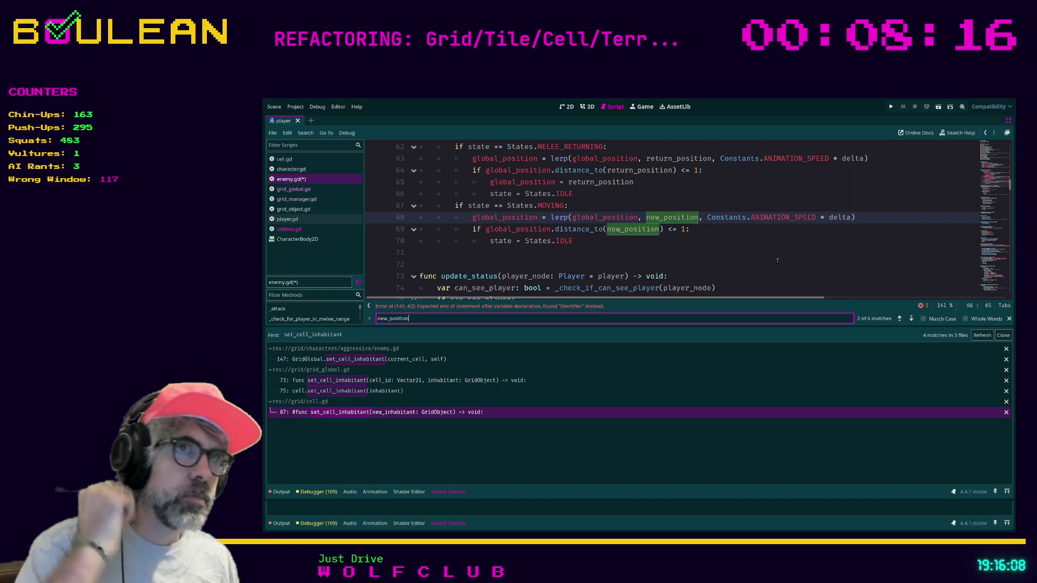
pyautogui.scroll(1, 752, 258)
pyautogui.scroll(3, 752, 258)
pyautogui.scroll(-3, 754, 259)
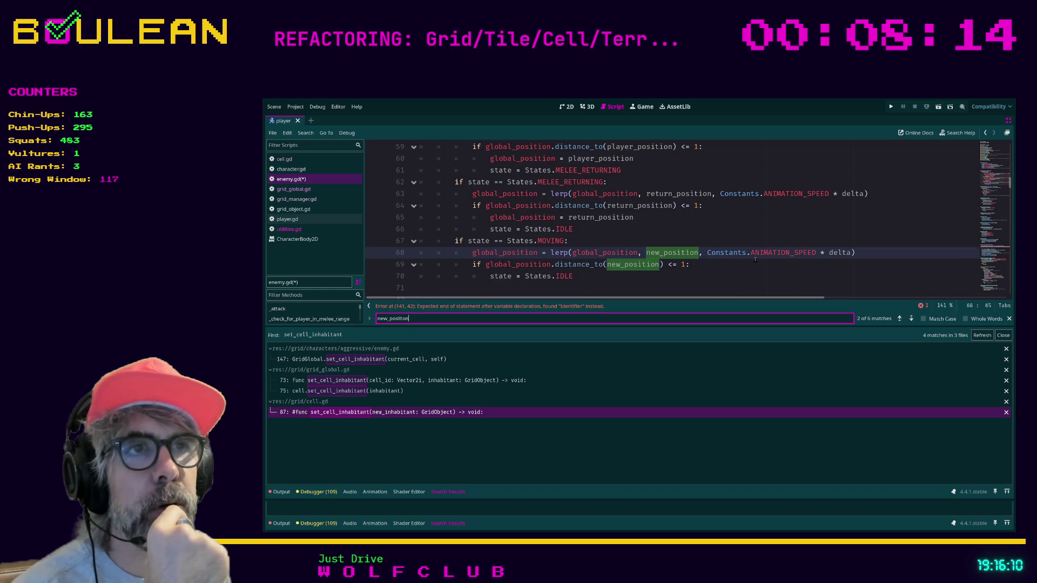
pyautogui.scroll(1, 755, 260)
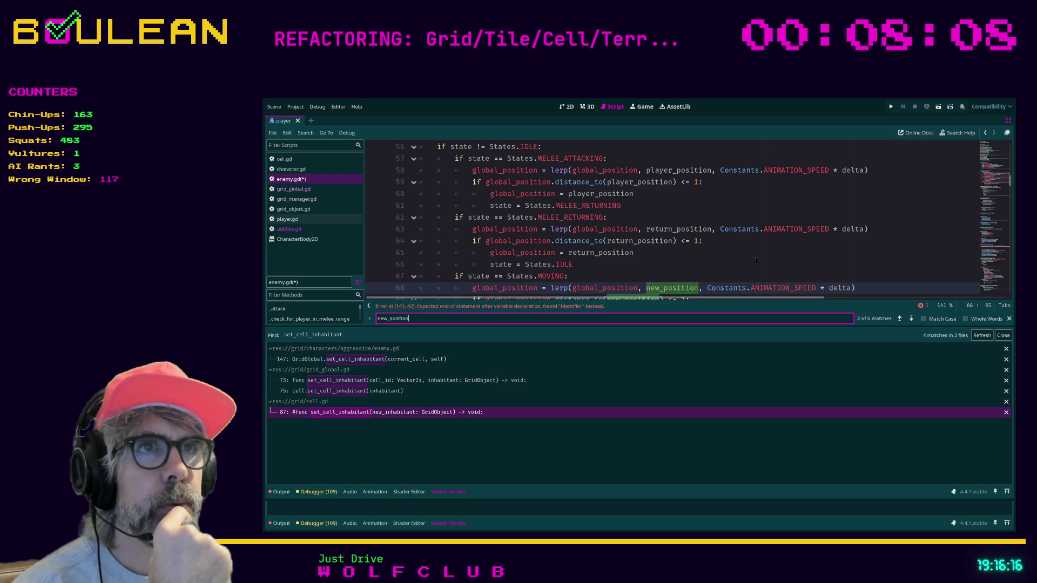
pyautogui.click(900, 321)
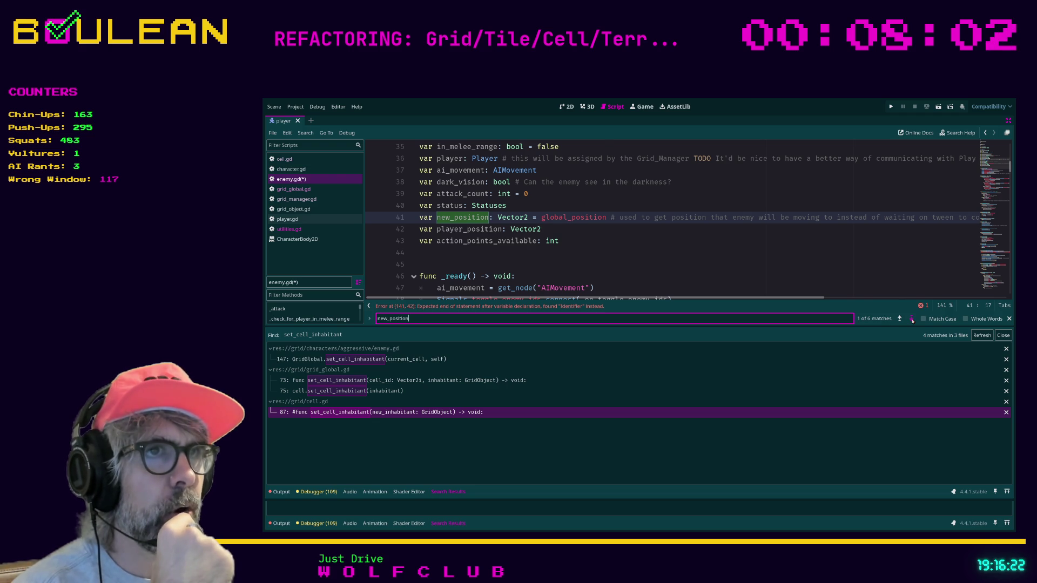
pyautogui.click(912, 320)
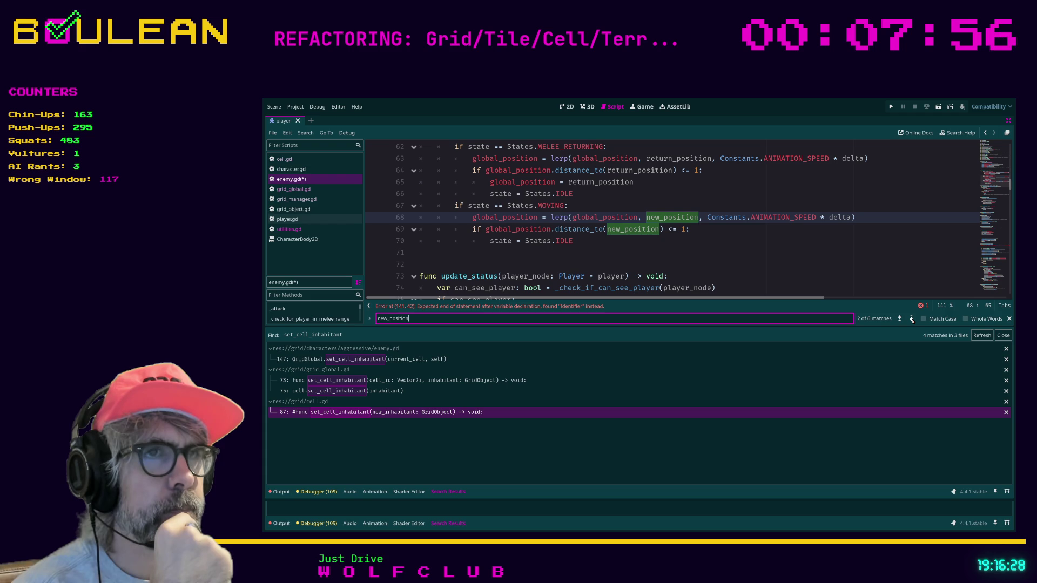
pyautogui.click(911, 319)
pyautogui.click(911, 319)
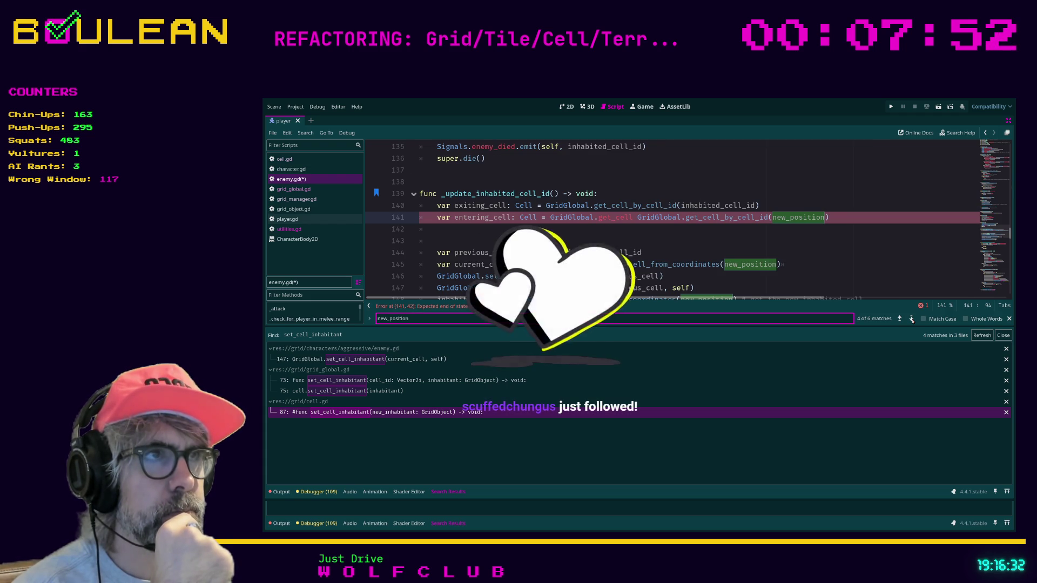
pyautogui.click(912, 319)
pyautogui.click(912, 319)
pyautogui.click(911, 319)
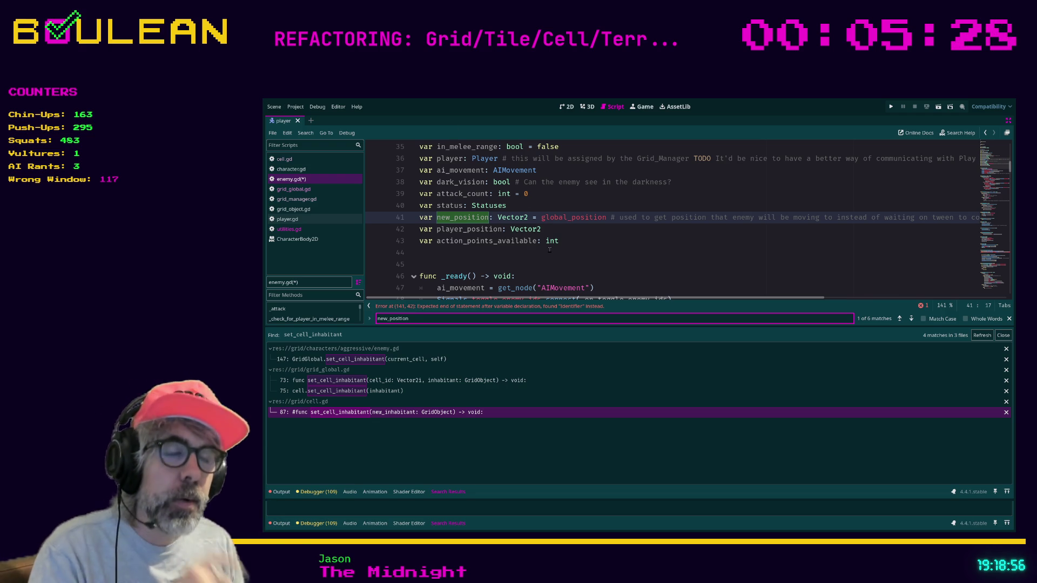
pyautogui.click(584, 230)
pyautogui.scroll(1, 581, 258)
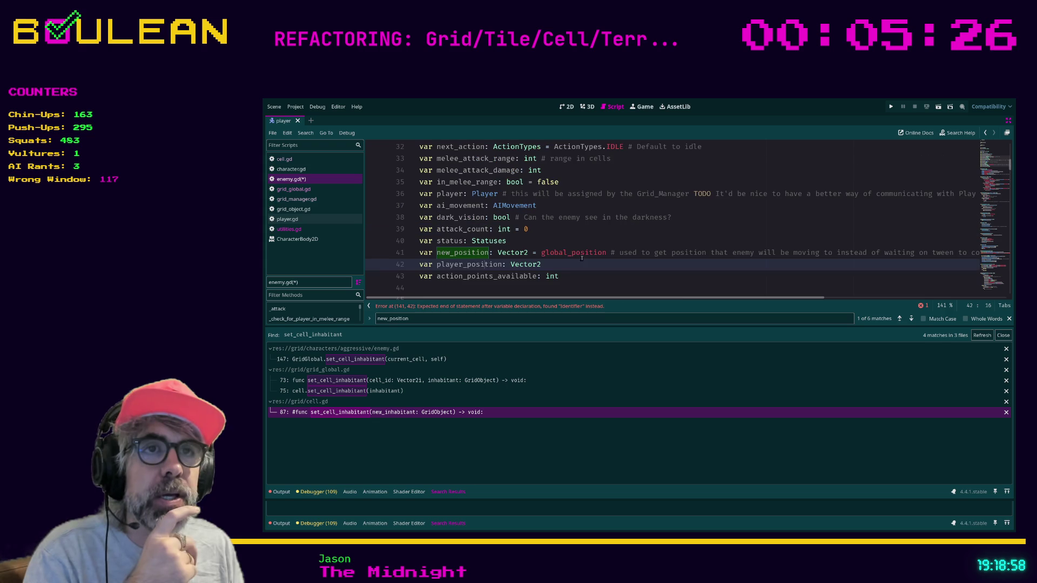
pyautogui.scroll(-2, 578, 259)
pyautogui.click(567, 182)
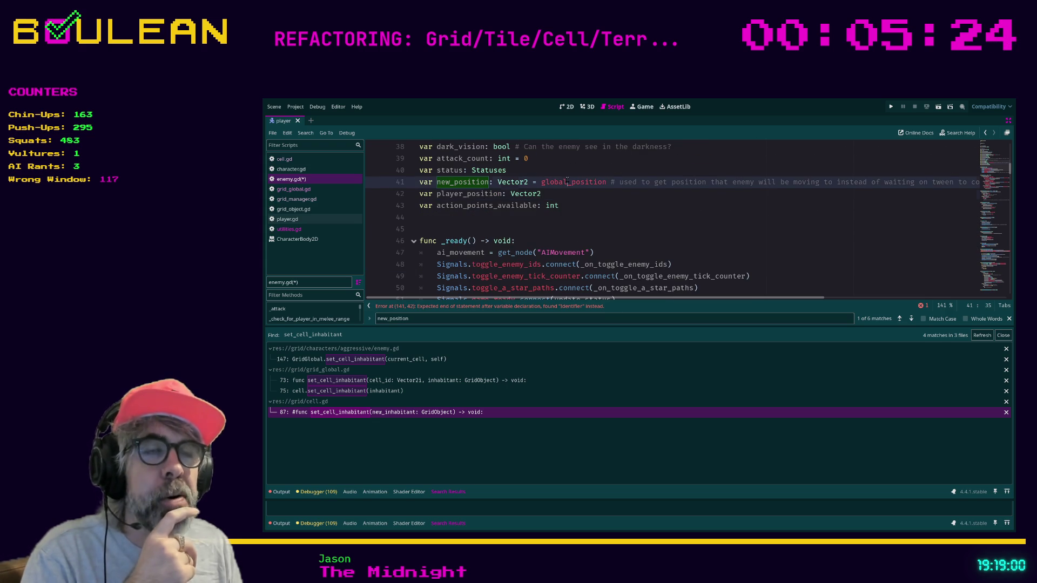
pyautogui.click(912, 319)
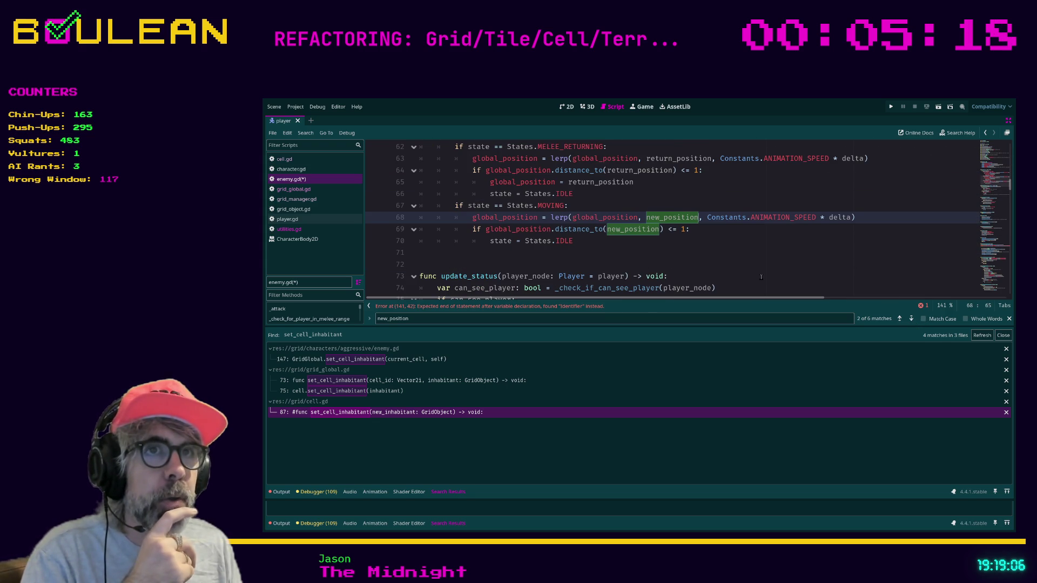
pyautogui.scroll(1, 764, 279)
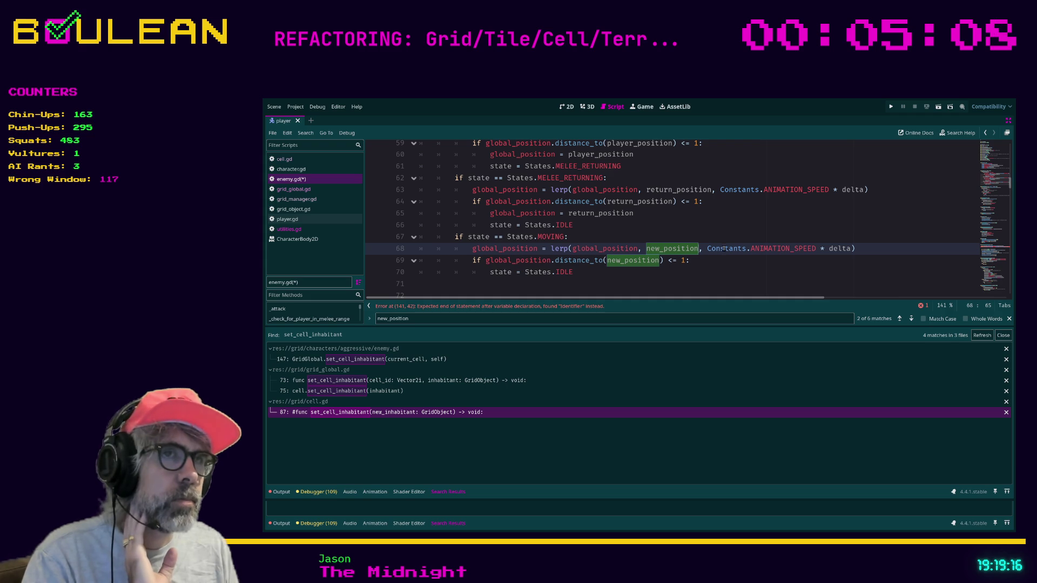
pyautogui.scroll(2, 730, 255)
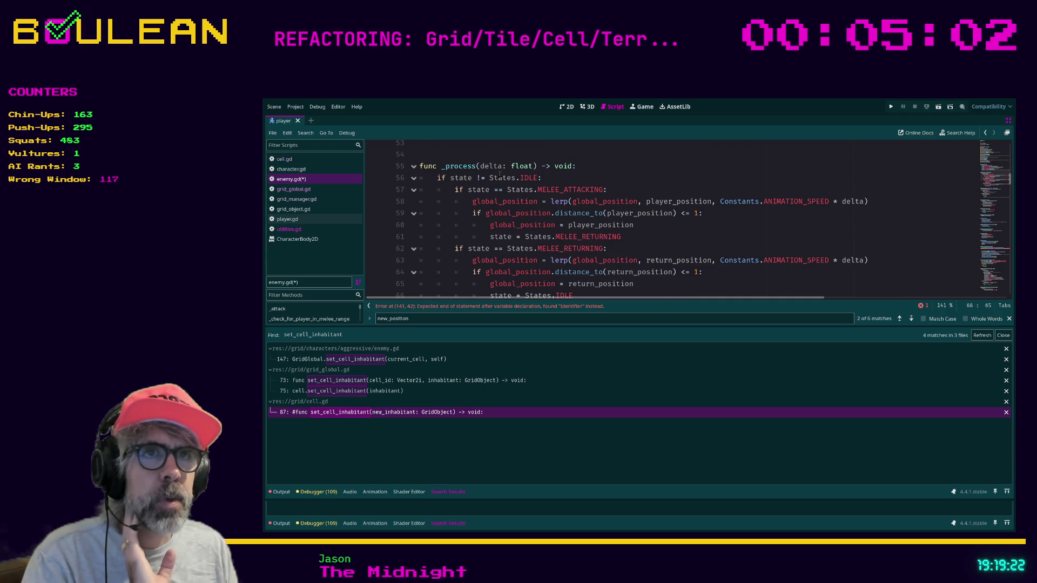
pyautogui.scroll(-1, 499, 183)
pyautogui.scroll(1, 499, 183)
pyautogui.scroll(-1, 497, 192)
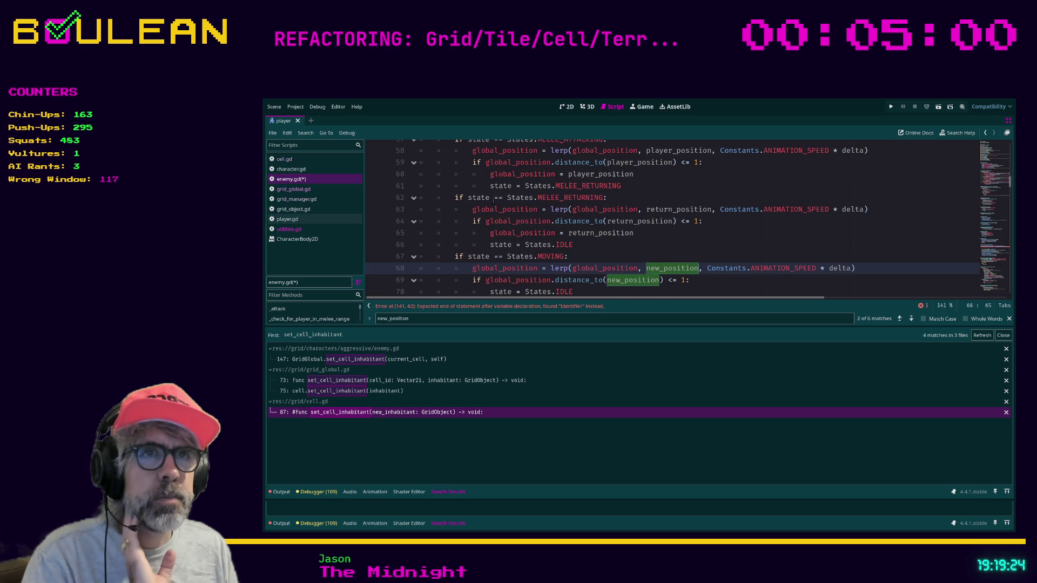
pyautogui.scroll(-1, 493, 202)
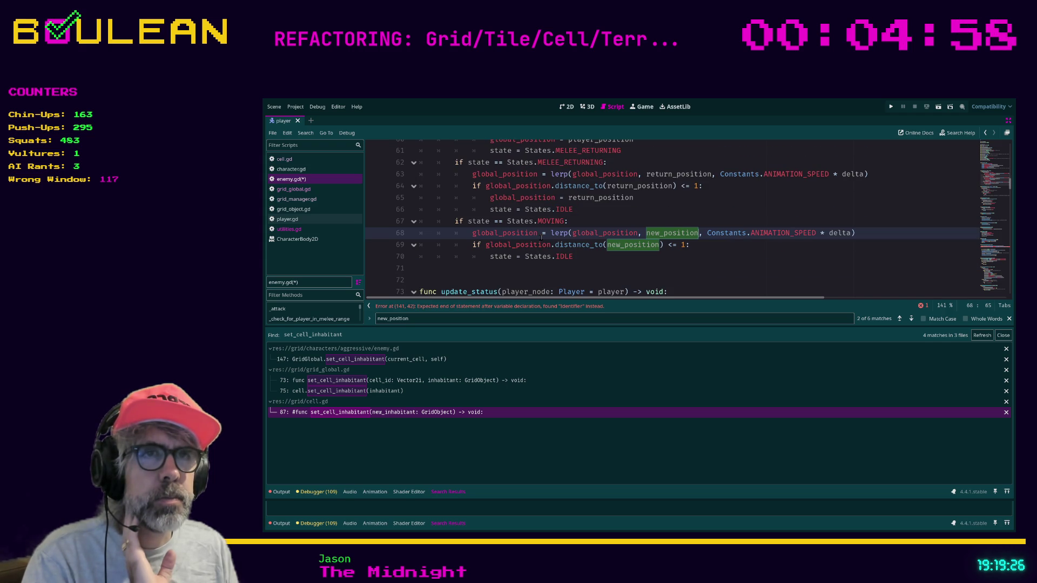
pyautogui.scroll(2, 573, 242)
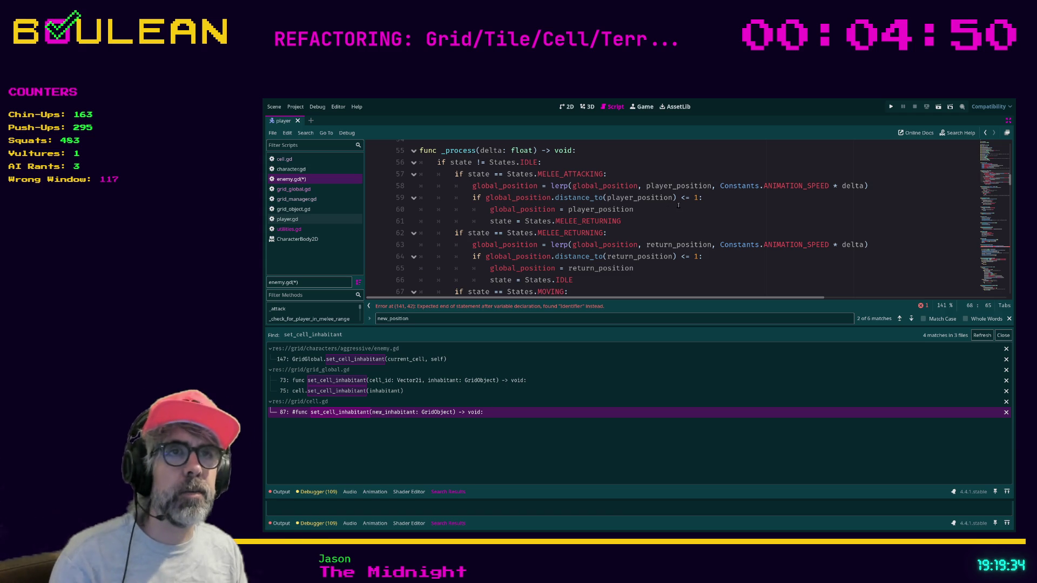
pyautogui.scroll(-2, 654, 208)
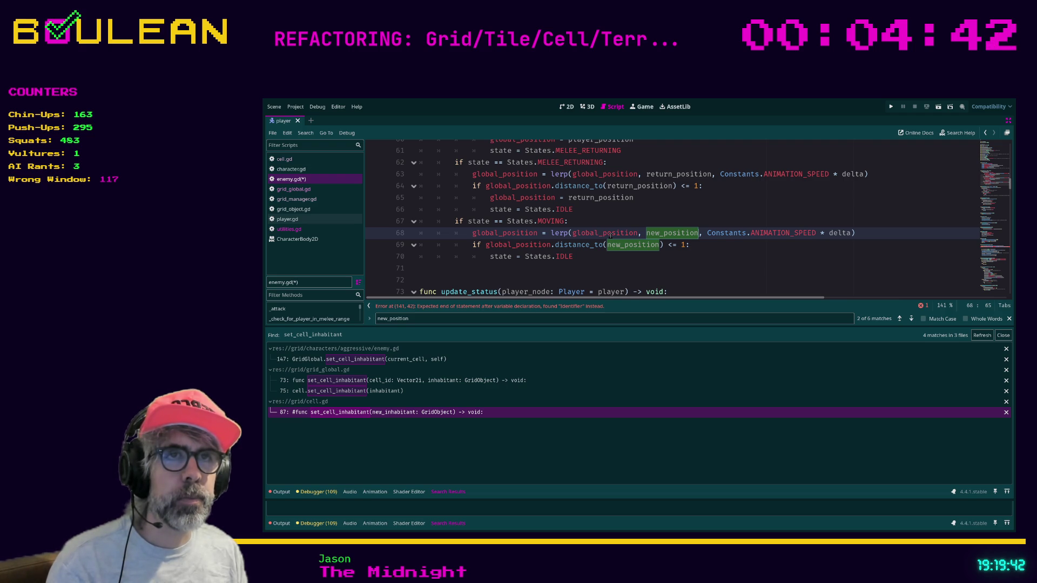
pyautogui.click(610, 237)
pyautogui.hotkey('shift', 'Up')
pyautogui.click(580, 242)
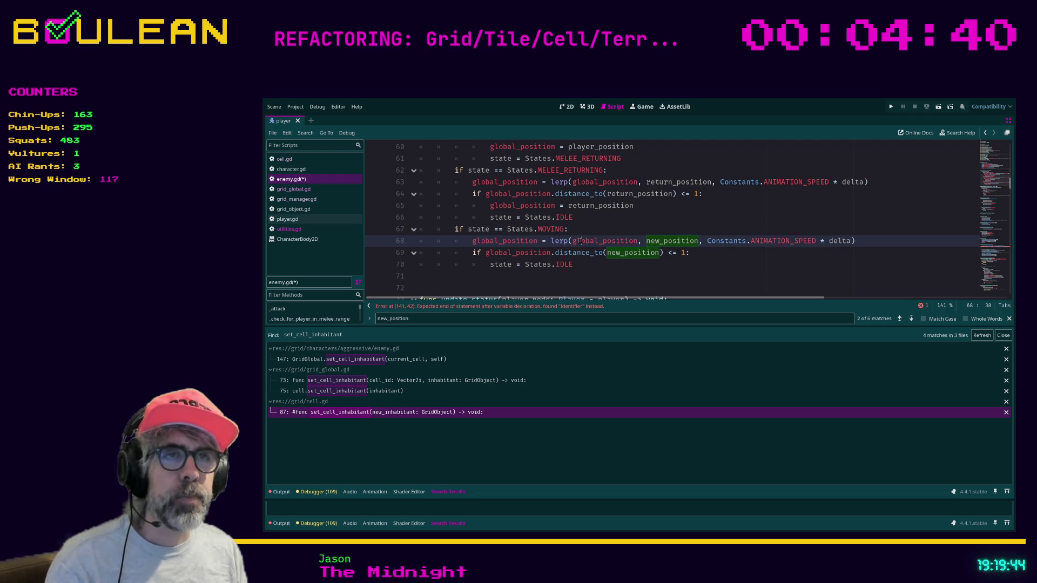
pyautogui.moveTo(538, 242)
pyautogui.mouseDown()
pyautogui.moveTo(503, 241)
pyautogui.moveTo(505, 250)
pyautogui.moveTo(471, 242)
pyautogui.mouseUp()
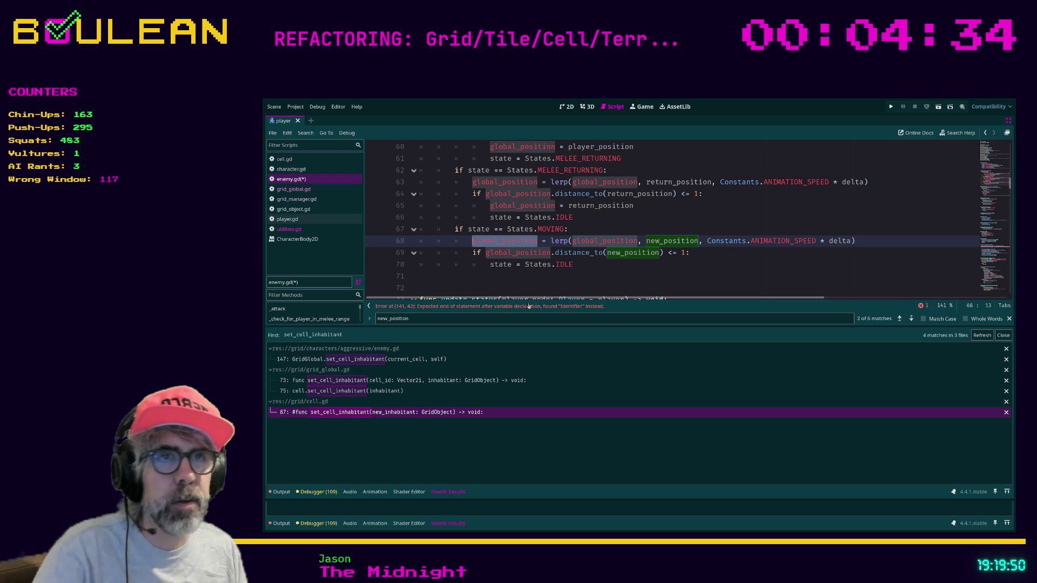
pyautogui.scroll(7, 547, 279)
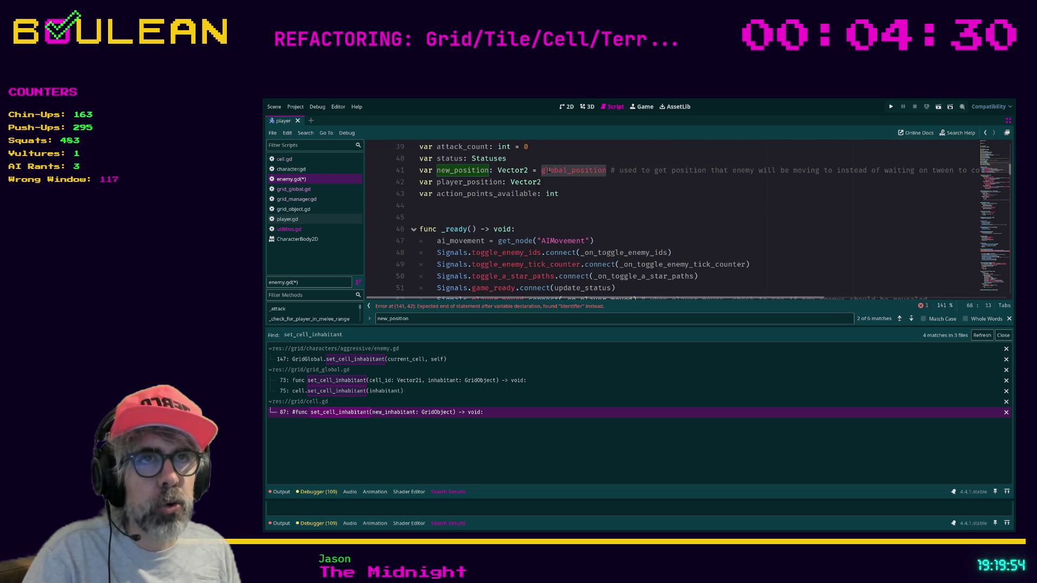
# Search enemy.gd for global_position from line 41, stepping through matches near line 63 and the MOVING block
pyautogui.click(557, 172)
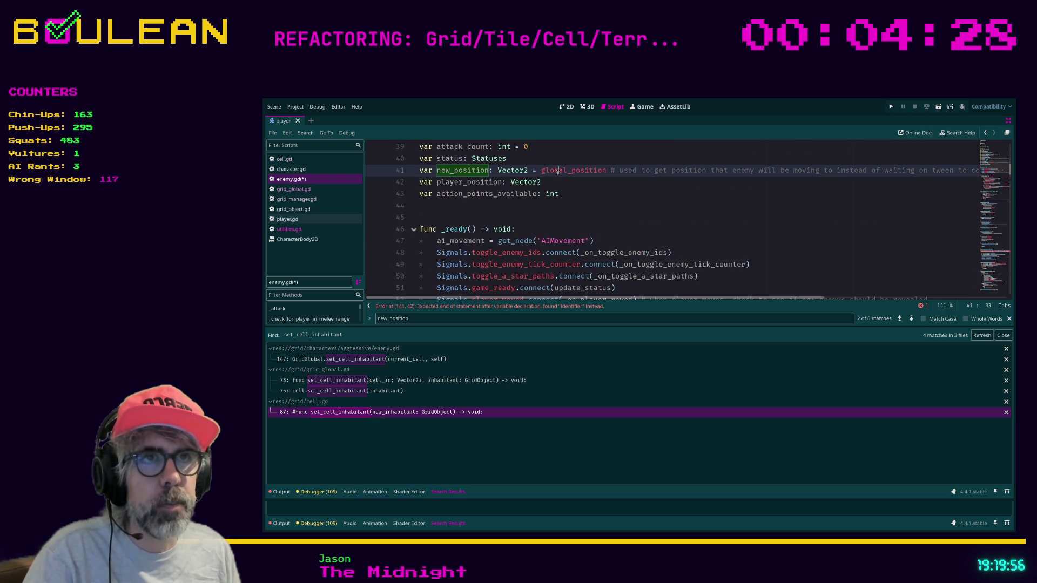
pyautogui.doubleClick(558, 172)
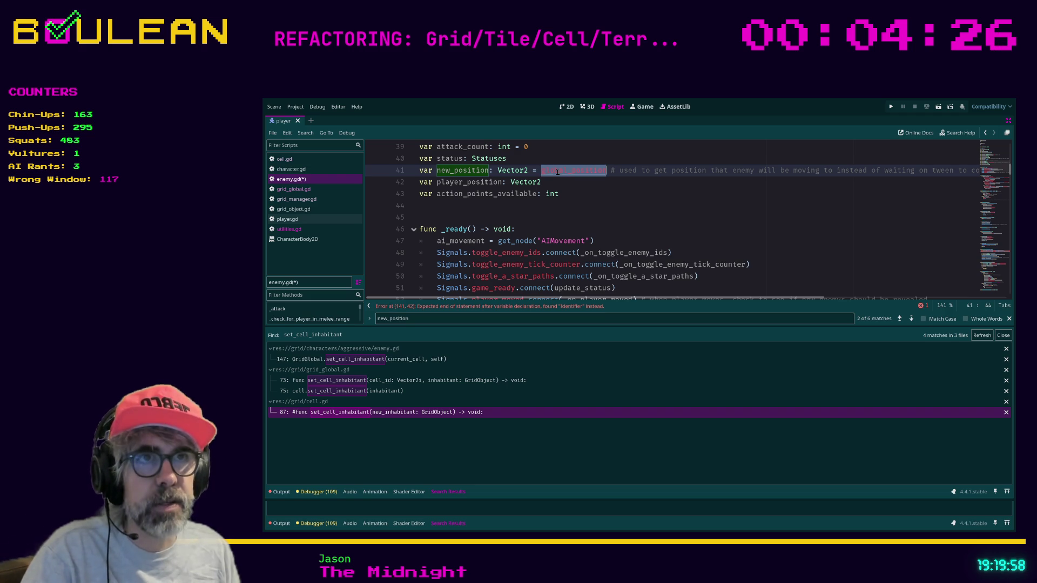
pyautogui.hotkey('ctrl', 'f')
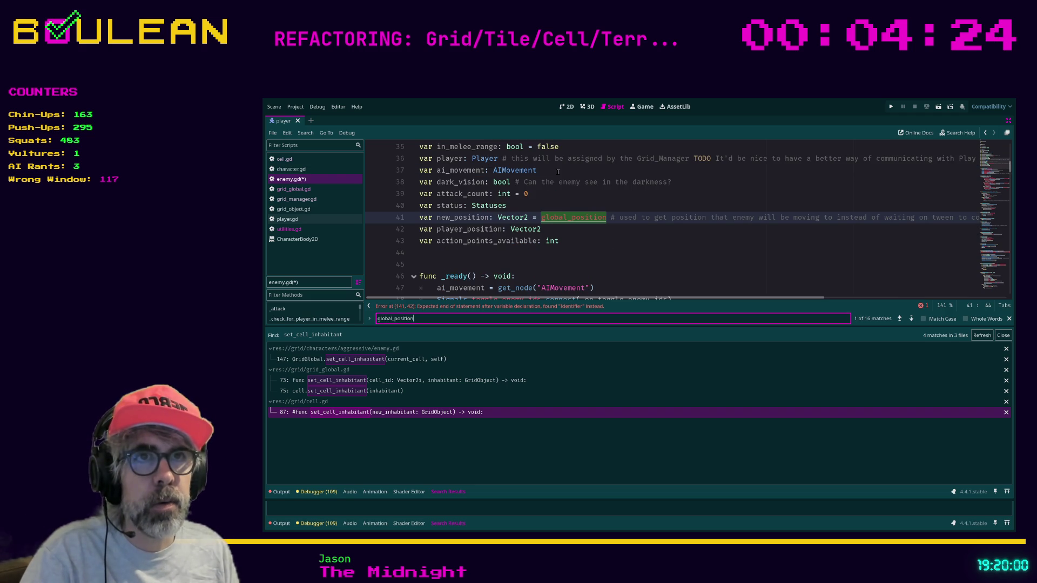
pyautogui.press('Return')
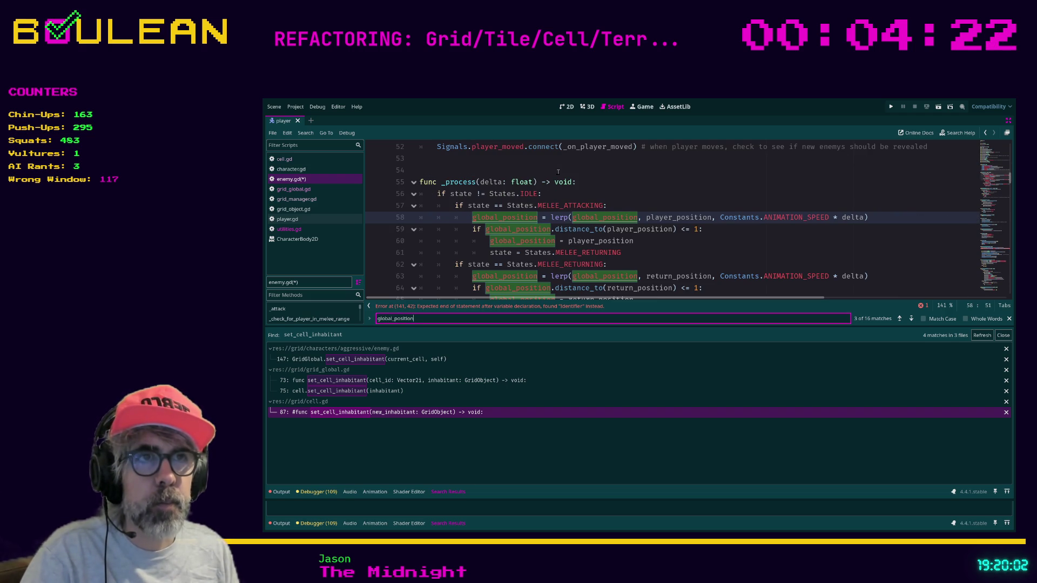
pyautogui.press('Return')
pyautogui.press('Return')
pyautogui.press('Return')
pyautogui.press('Return')
pyautogui.press('Return')
pyautogui.press('Return')
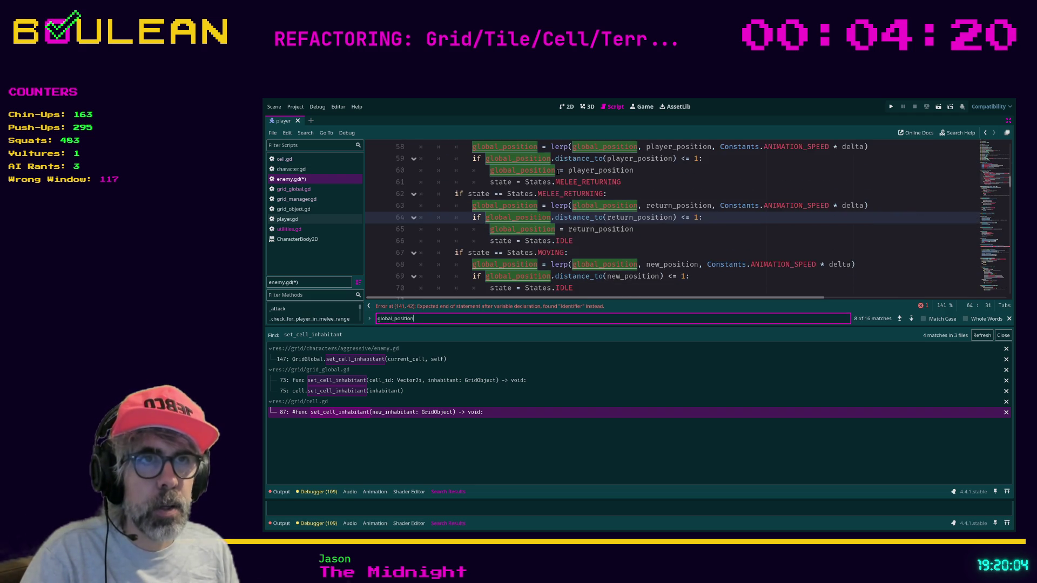
pyautogui.press('Return')
pyautogui.press('Return')
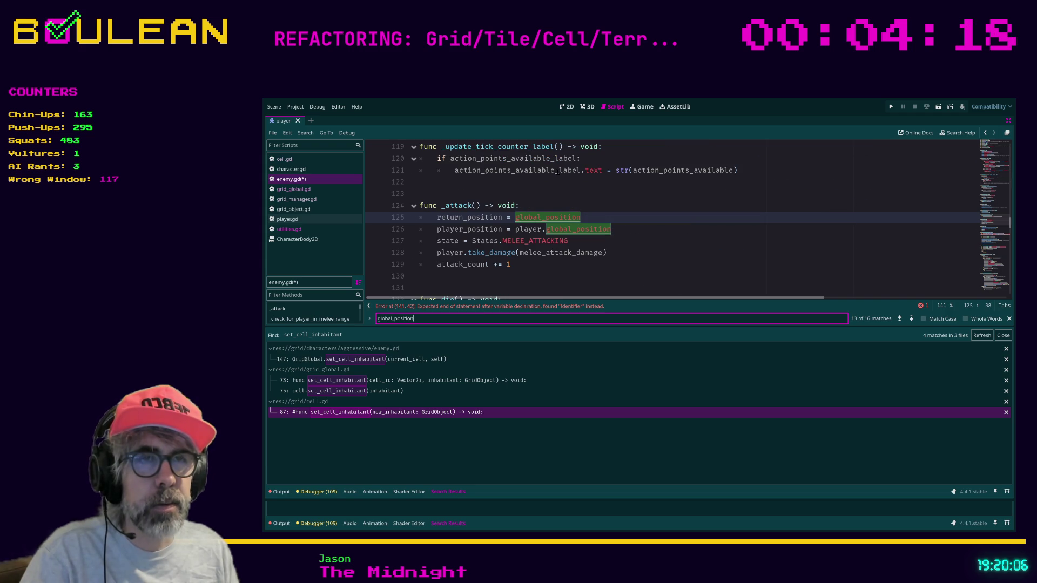
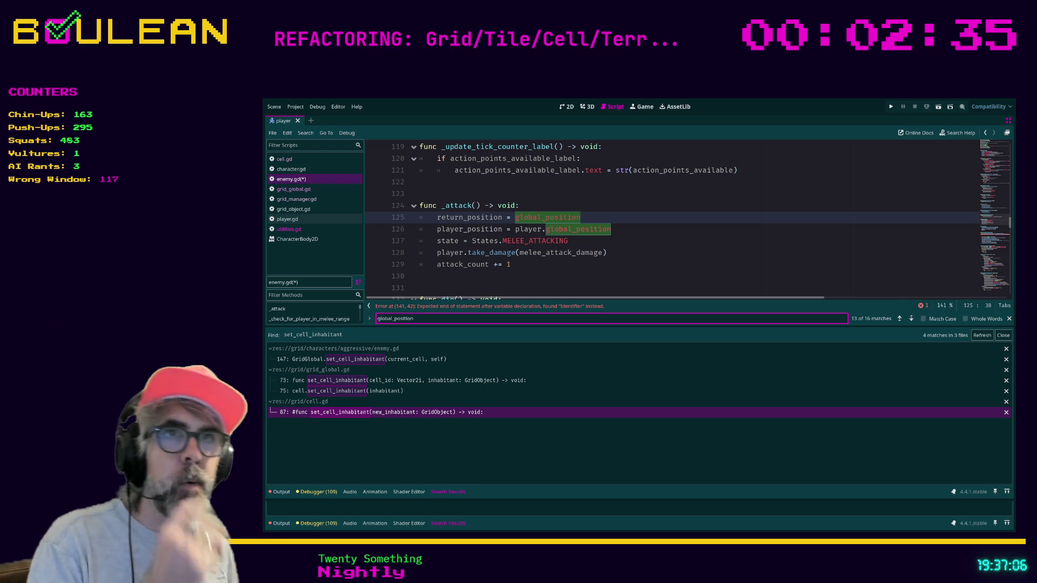
# Go to the erroring entering_cell line 141 in _update_inhabited_cell_id of enemy.gd
pyautogui.click(587, 274)
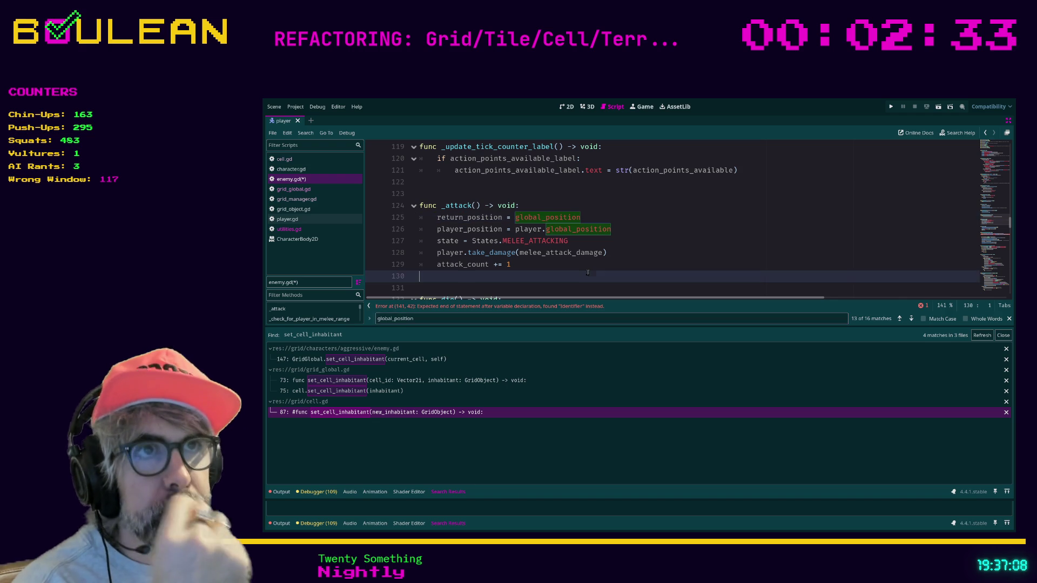
pyautogui.scroll(1, 588, 273)
pyautogui.scroll(1, 588, 273)
pyautogui.scroll(-1, 594, 270)
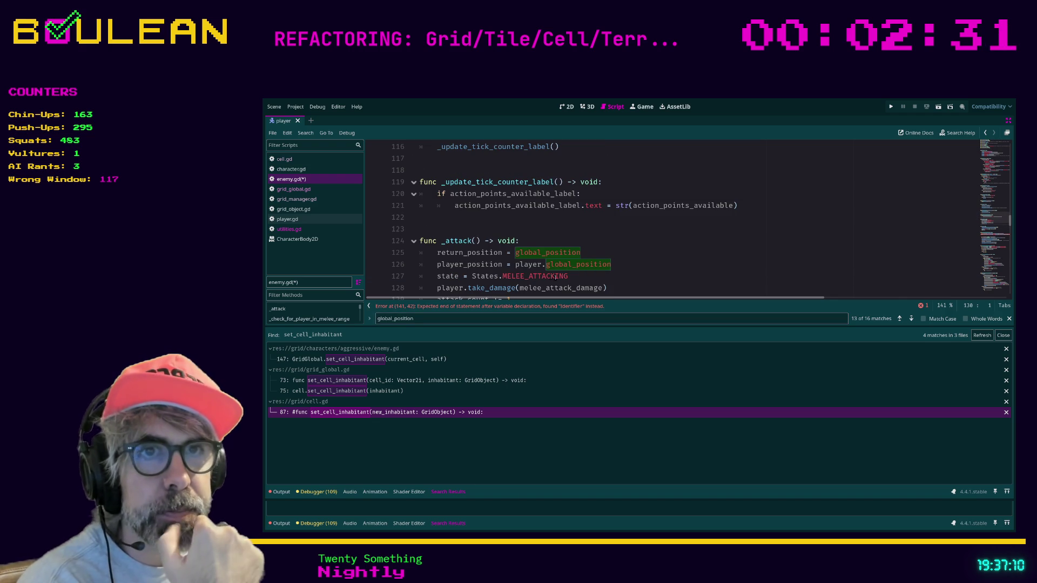
pyautogui.scroll(-1, 629, 252)
pyautogui.scroll(-1, 629, 253)
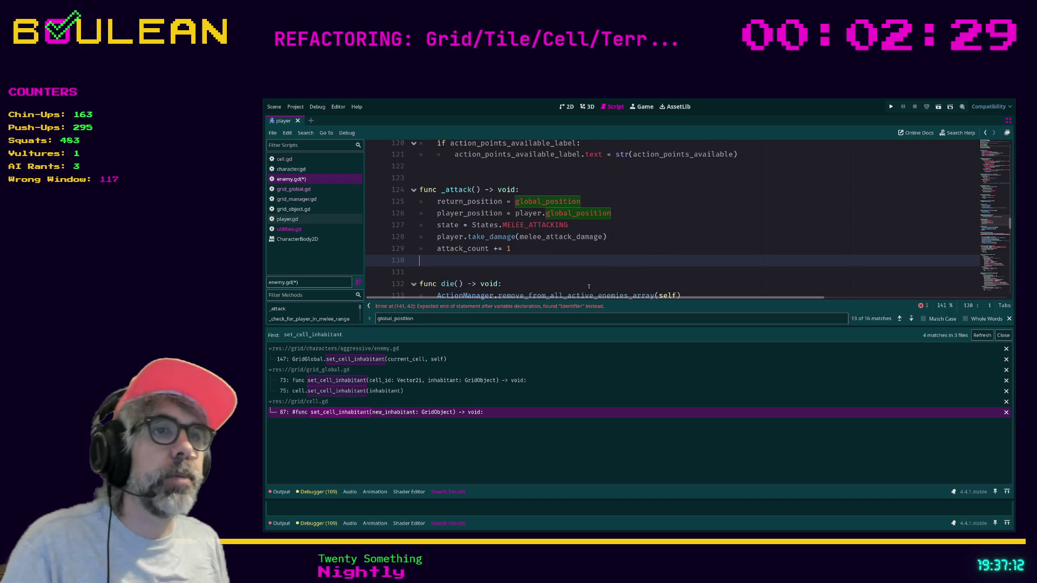
pyautogui.click(567, 306)
pyautogui.press('Down')
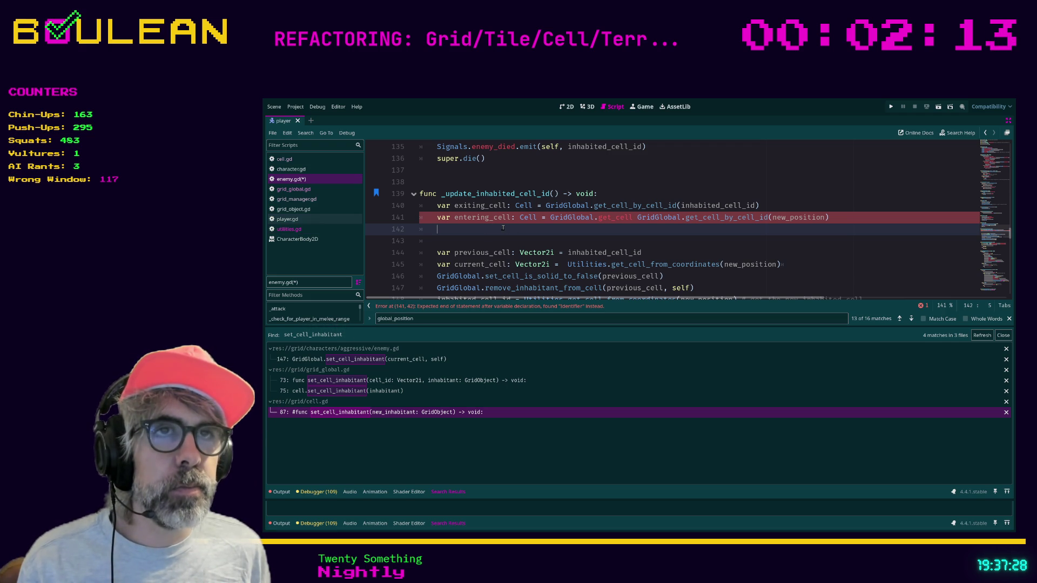
# Undo the broken edits on line 141 back to the Grdi version
pyautogui.hotkey('ctrl', 'z')
pyautogui.hotkey('ctrl', 'z')
pyautogui.hotkey('ctrl', 'z')
pyautogui.hotkey('ctrl', 'z')
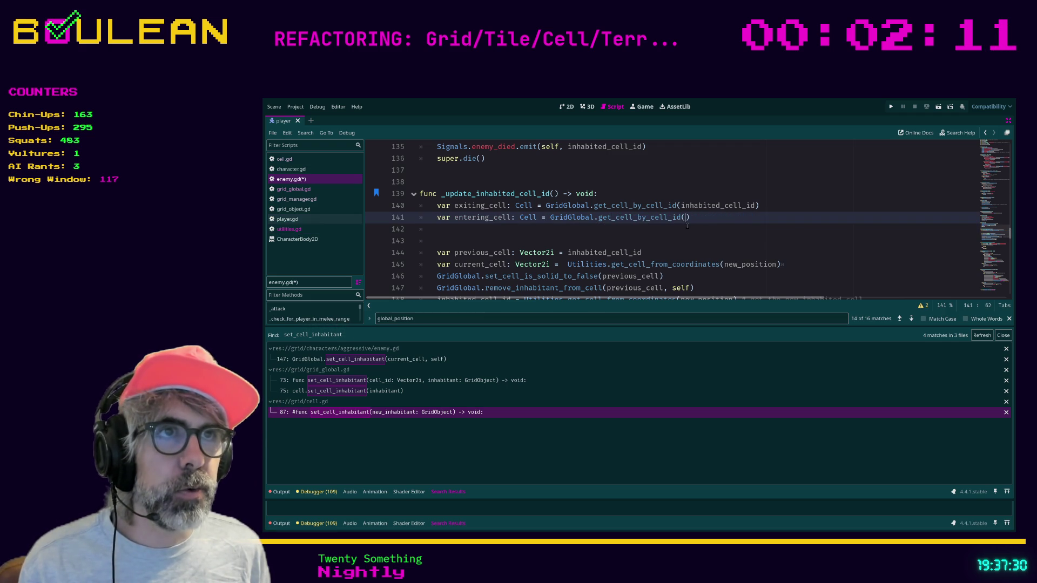
pyautogui.press('BackSpace')
pyautogui.press('BackSpace')
pyautogui.press('BackSpace')
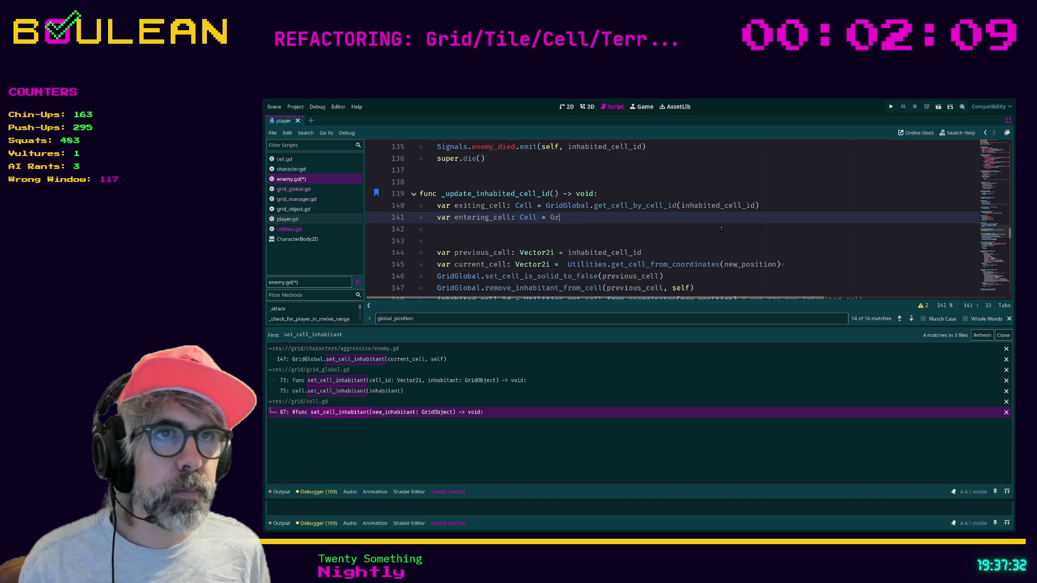
pyautogui.write('di')
pyautogui.hotkey('ctrl', 'BackSpace')
pyautogui.hotkey('ctrl', 'BackSpace')
pyautogui.hotkey('ctrl', 'BackSpace')
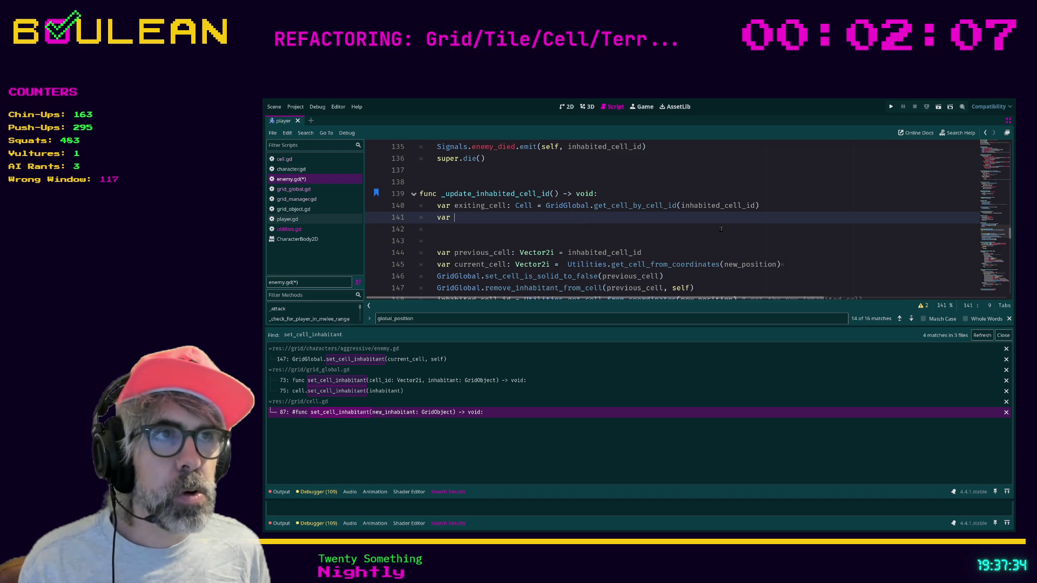
pyautogui.press('Up')
pyautogui.hotkey('ctrl', 'shift', 'Right')
pyautogui.write('previous')
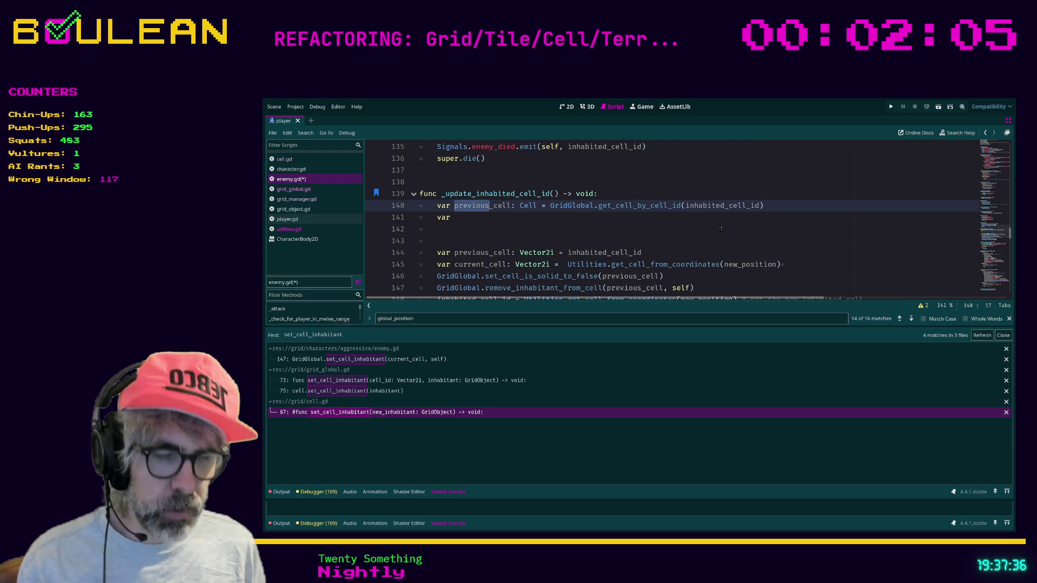
pyautogui.hotkey('ctrl', 'z')
pyautogui.hotkey('ctrl', 'z')
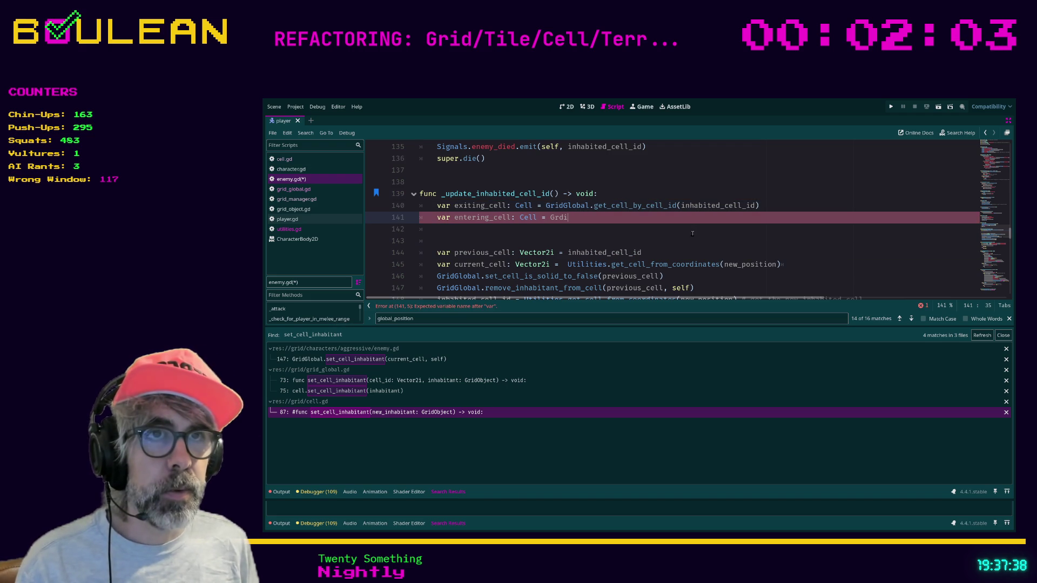
# Replace Grdi on line 141 with Utilities.get_cell_from_coordinates(new_position) copied from line 145
pyautogui.doubleClick(560, 218)
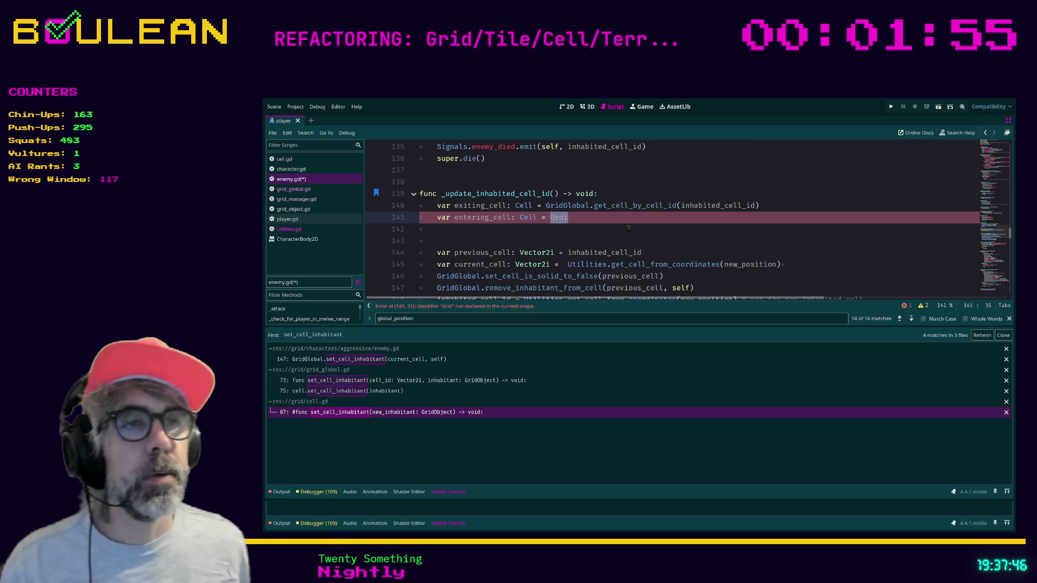
pyautogui.click(567, 264)
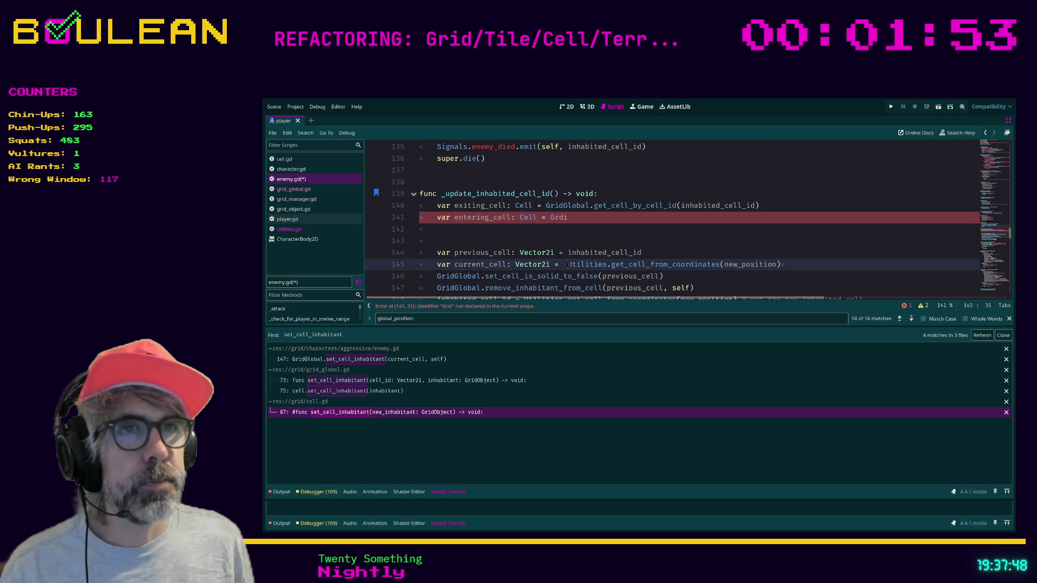
pyautogui.keyDown('shift'); pyautogui.click(789, 264); pyautogui.keyUp('shift')
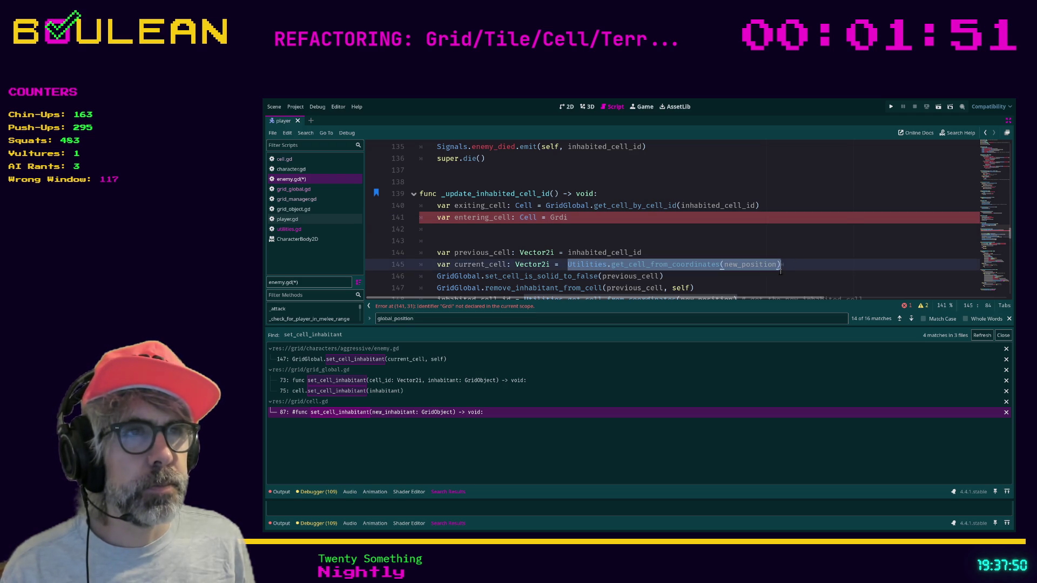
pyautogui.hotkey('ctrl', 'c')
pyautogui.doubleClick(554, 219)
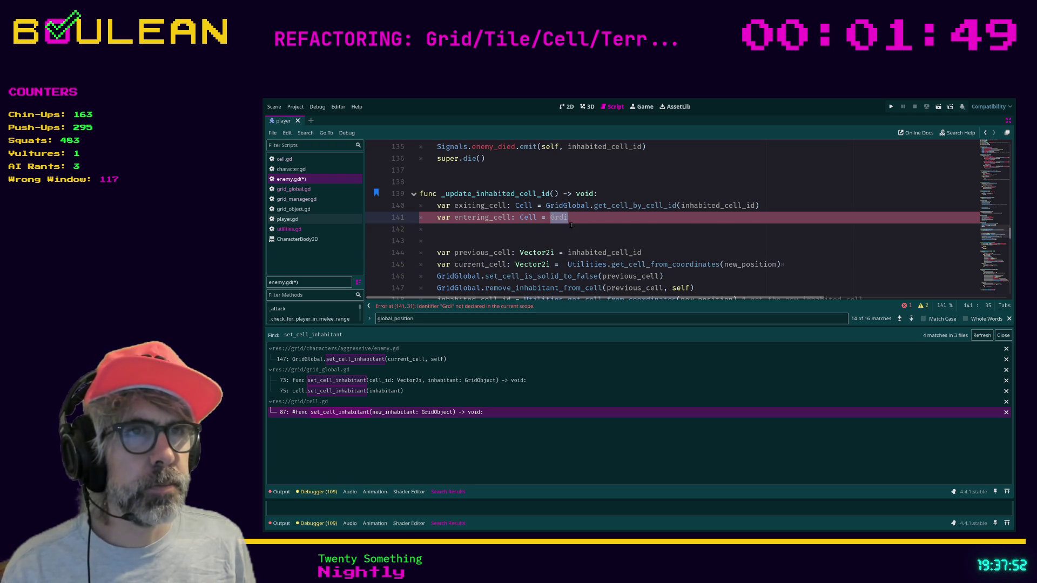
pyautogui.hotkey('ctrl', 'v')
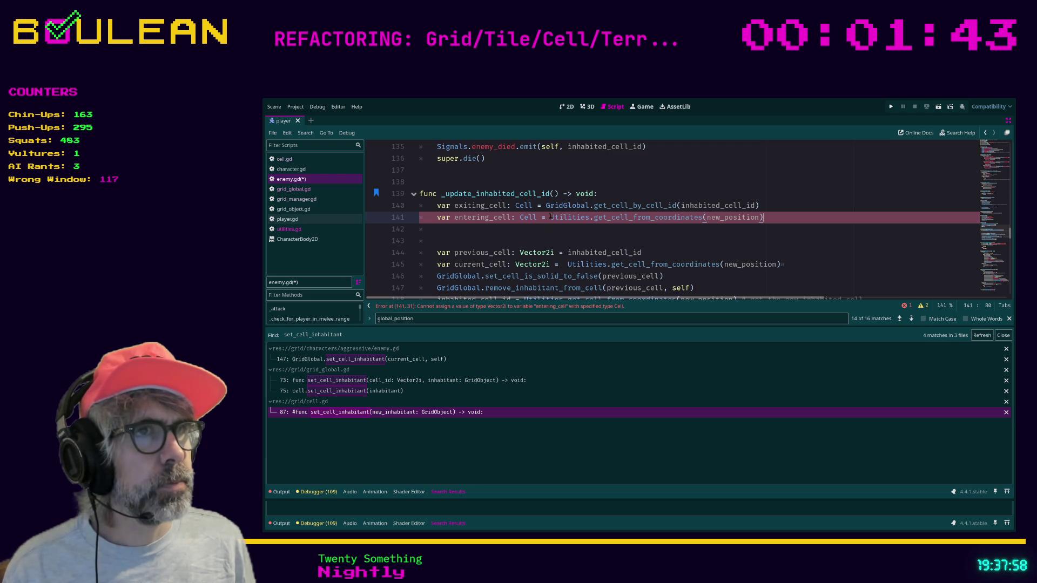
# Wrap the coordinates lookup on line 141 in GridGlobal.get_cell_by_cell_id()
pyautogui.keyDown('ctrl'); pyautogui.click(672, 264); pyautogui.keyUp('ctrl')
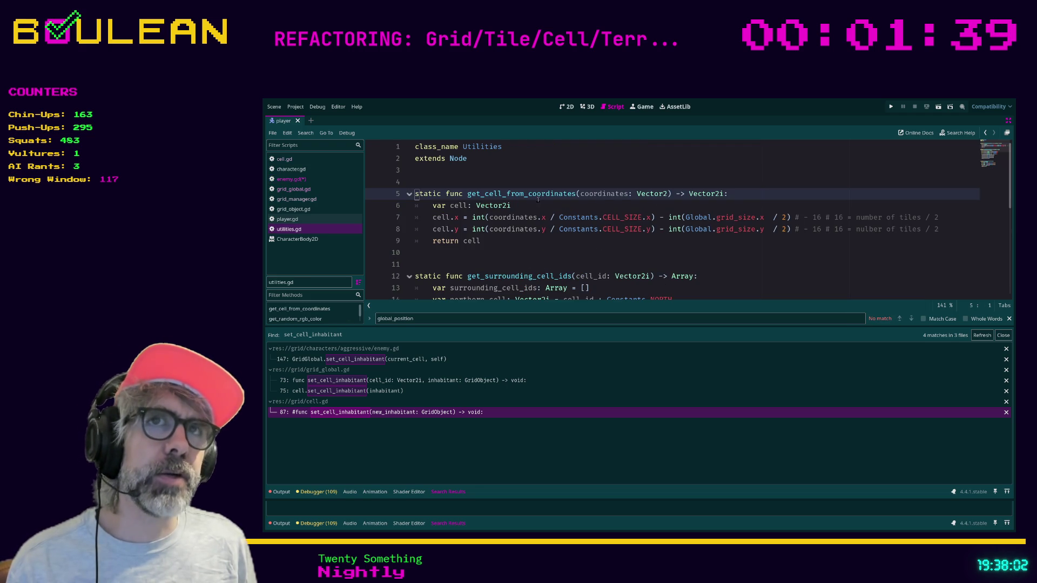
pyautogui.click(310, 182)
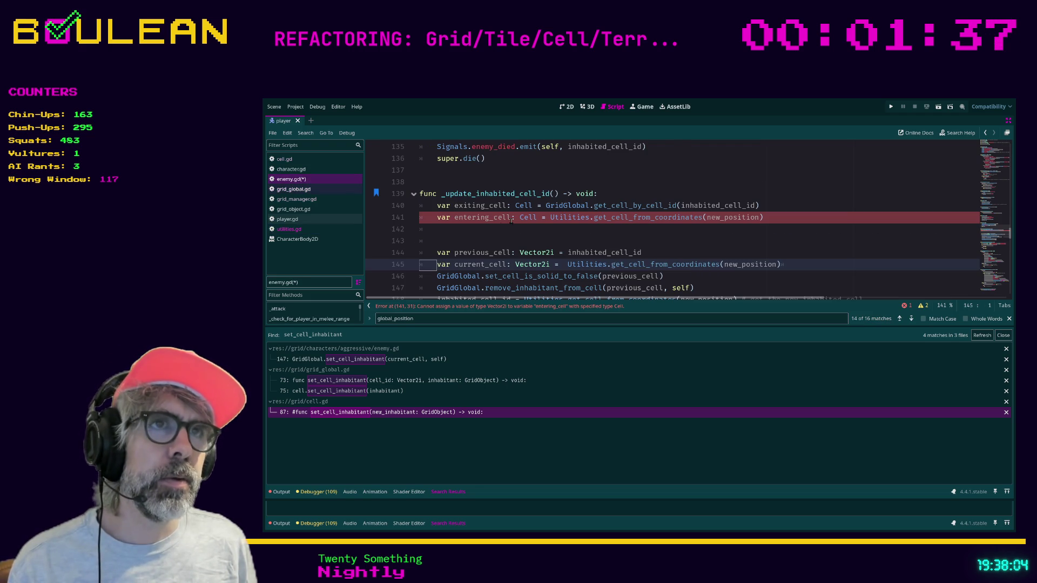
pyautogui.click(550, 218)
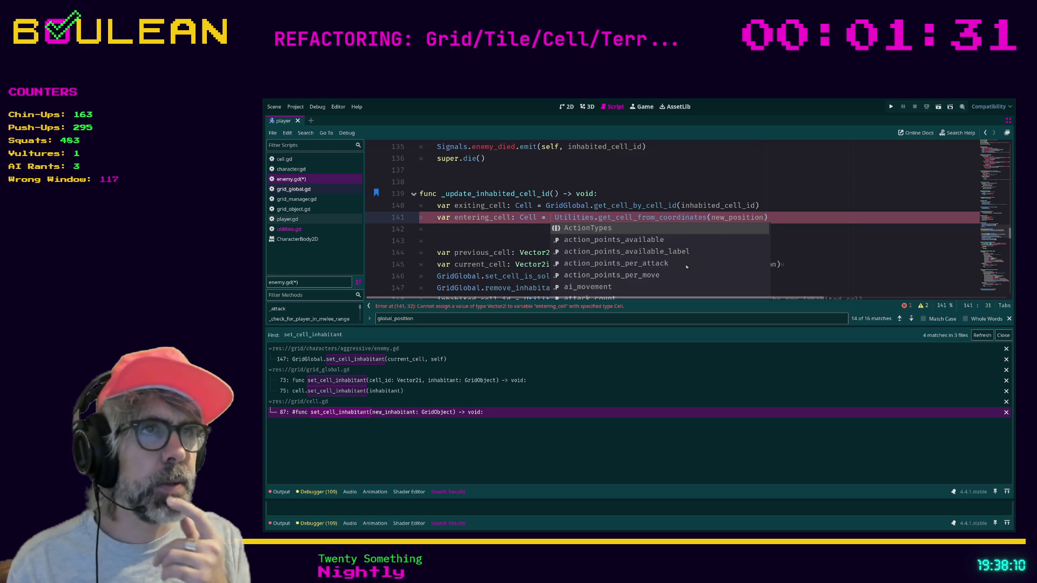
pyautogui.write('ge')
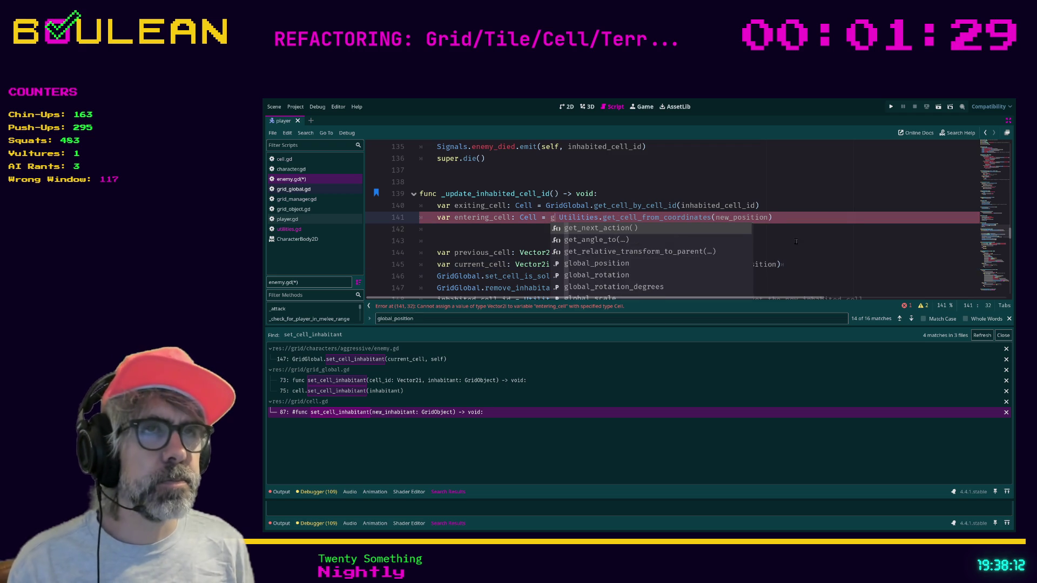
pyautogui.press('BackSpace')
pyautogui.press('BackSpace')
pyautogui.write('GridG')
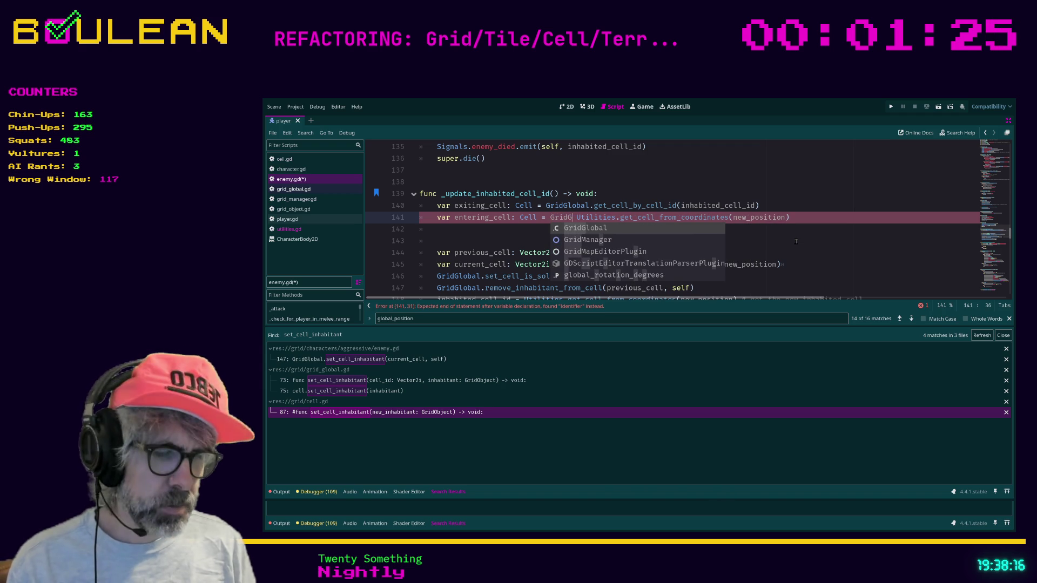
pyautogui.write('lobal.get_')
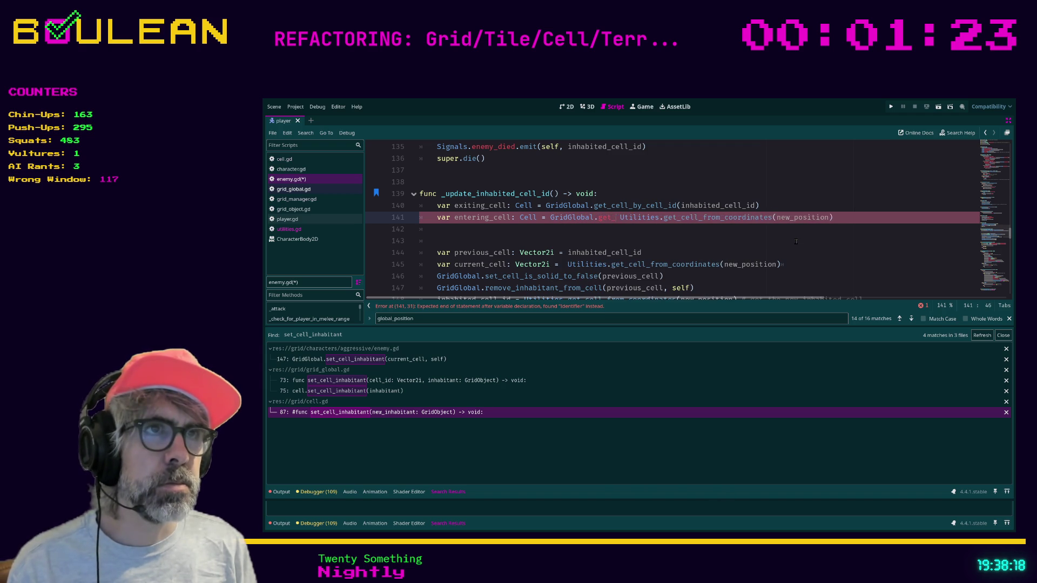
pyautogui.write('cell')
pyautogui.press('Return')
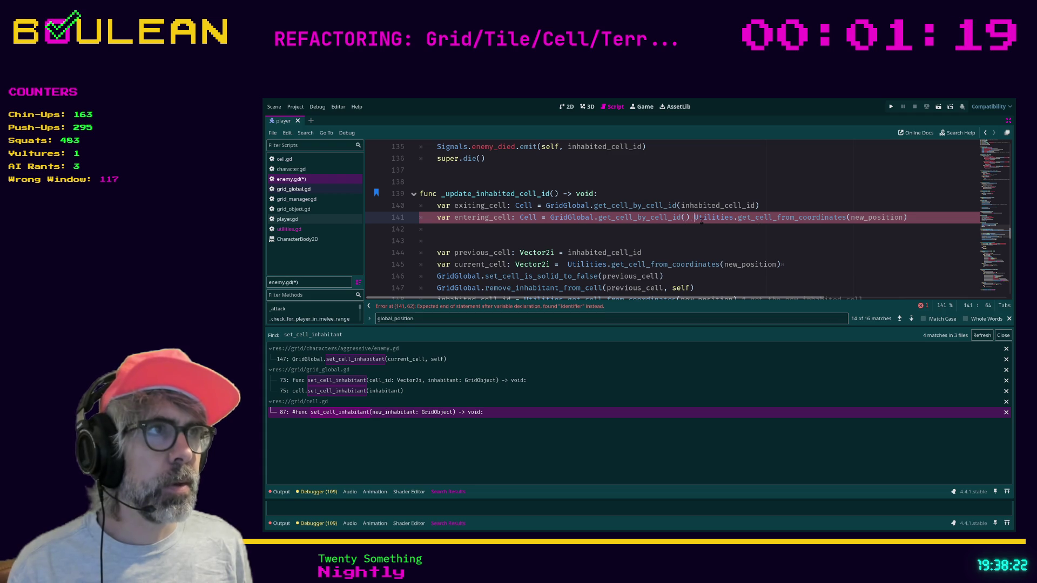
pyautogui.moveTo(693, 218)
pyautogui.mouseDown()
pyautogui.moveTo(910, 219)
pyautogui.moveTo(685, 218)
pyautogui.mouseUp()
pyautogui.write(')')
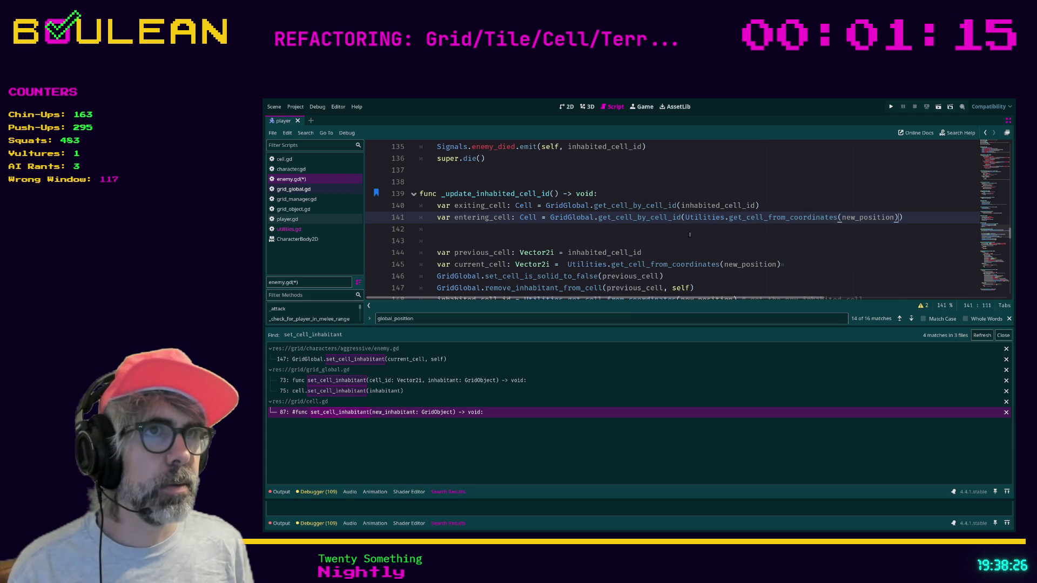
pyautogui.click(689, 234)
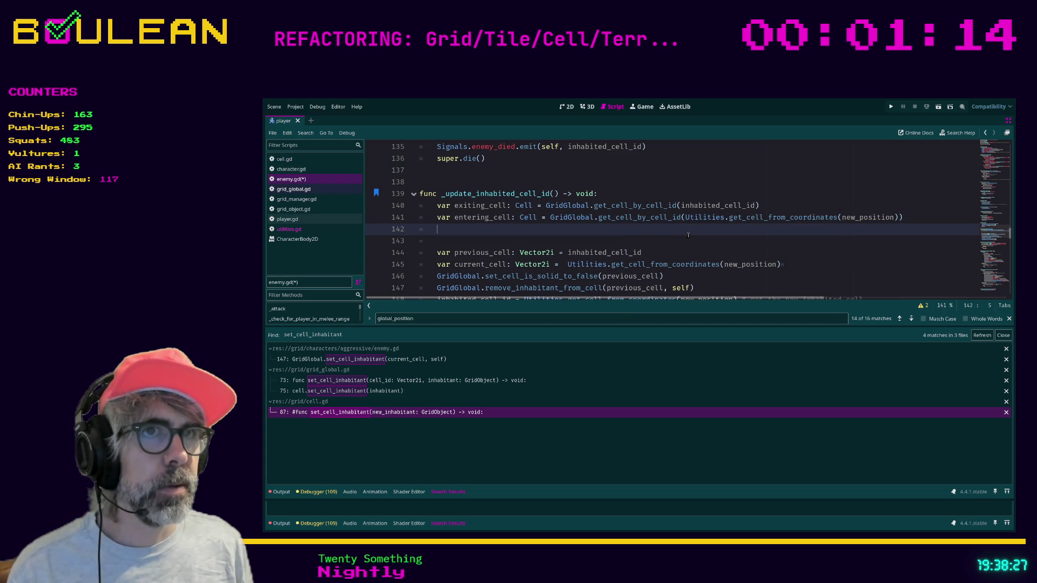
# Add an exiting_cell.exit(self) call on line 142
pyautogui.click(514, 244)
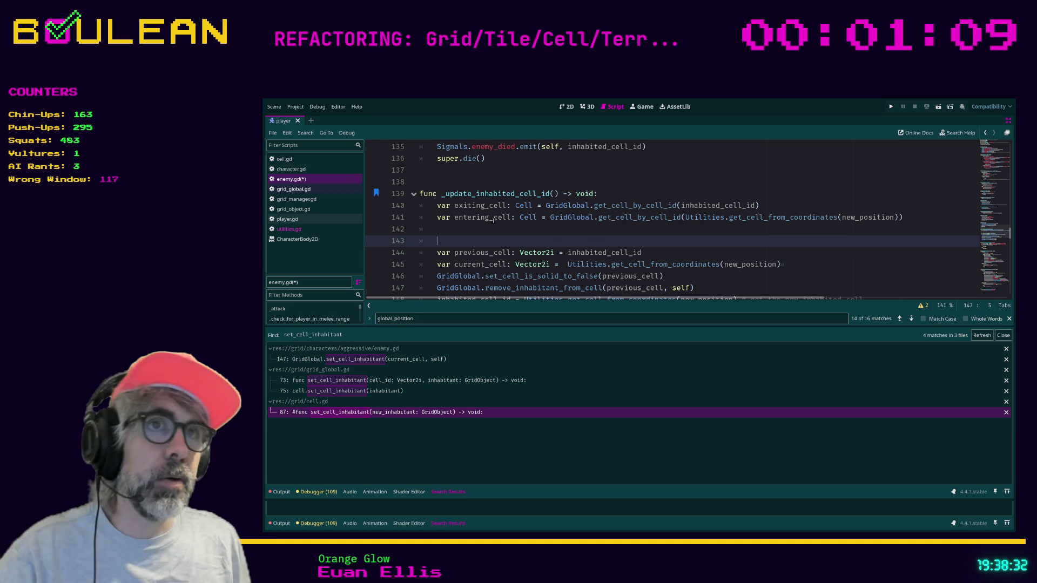
pyautogui.press('Up')
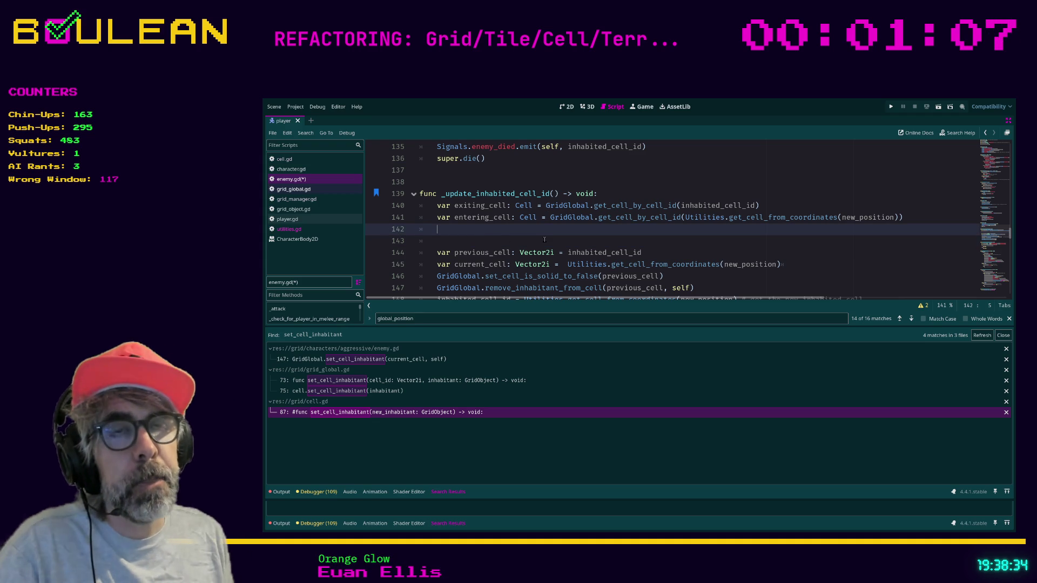
pyautogui.write('e')
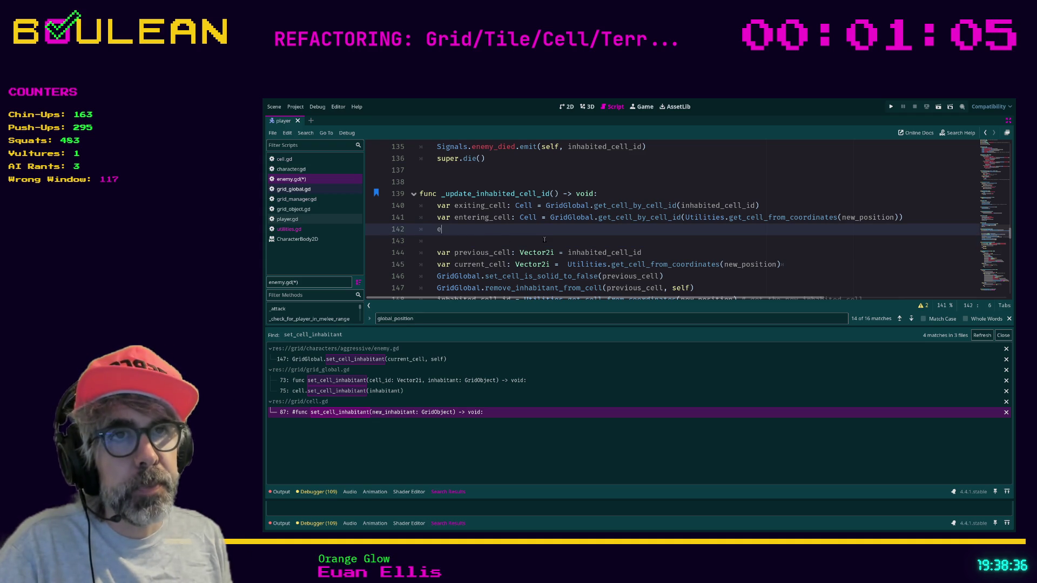
pyautogui.write('xiting_cell')
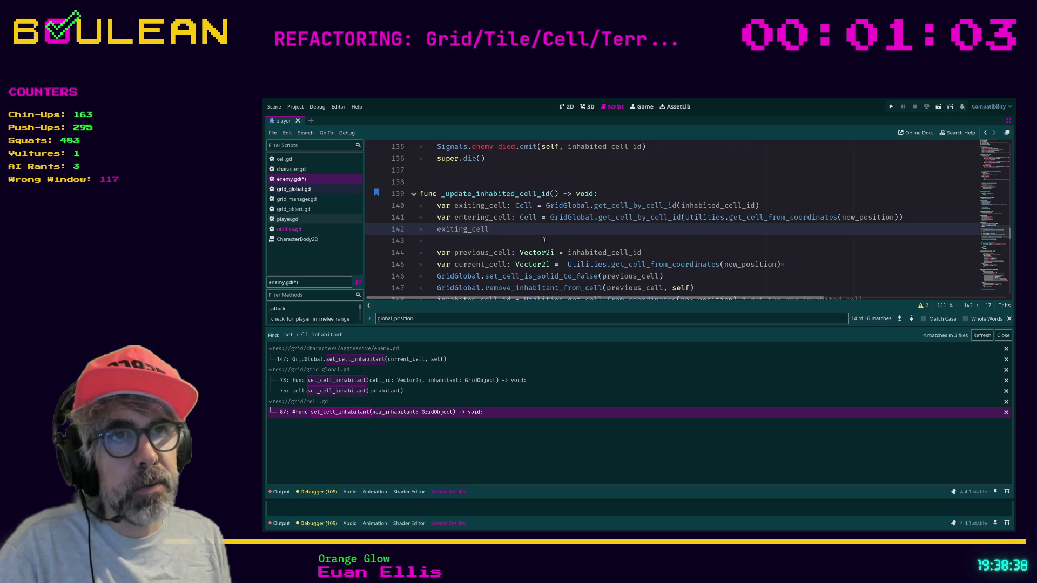
pyautogui.write('.ex')
pyautogui.press('Return')
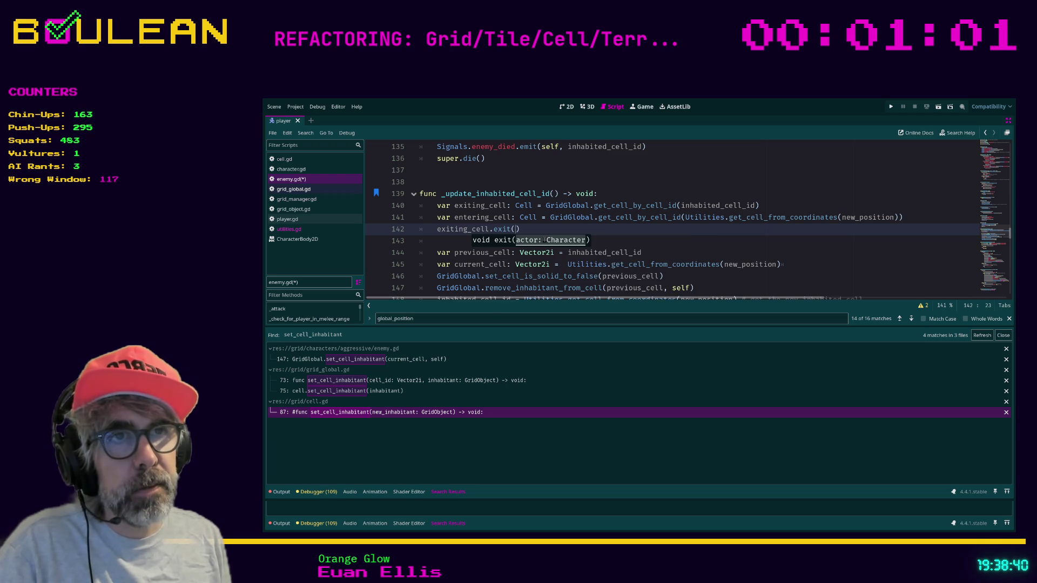
pyautogui.write('self')
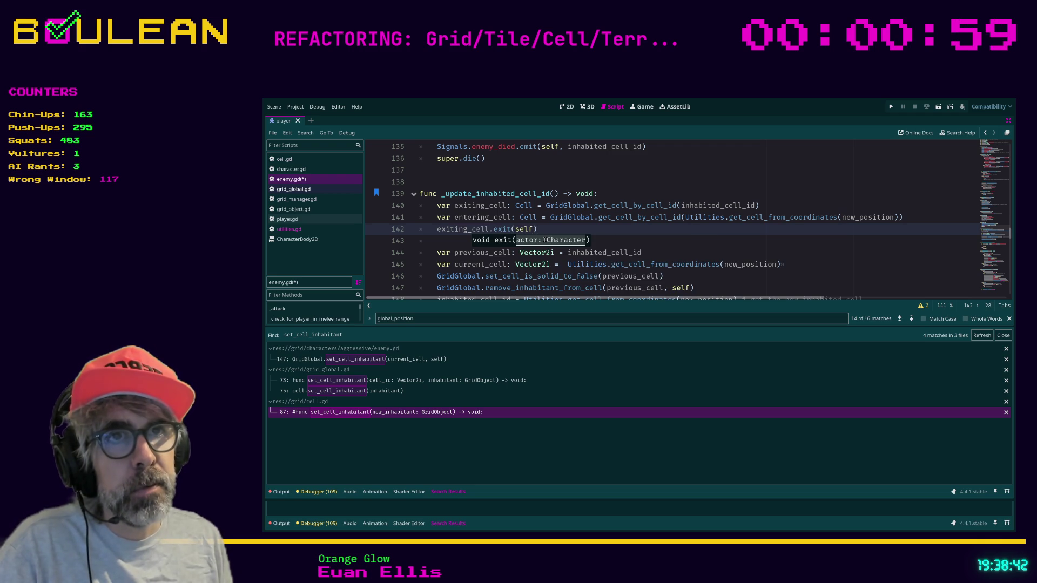
pyautogui.press('Return')
# Add the matching entering_cell call with self below it and save enemy.gd
pyautogui.write('em')
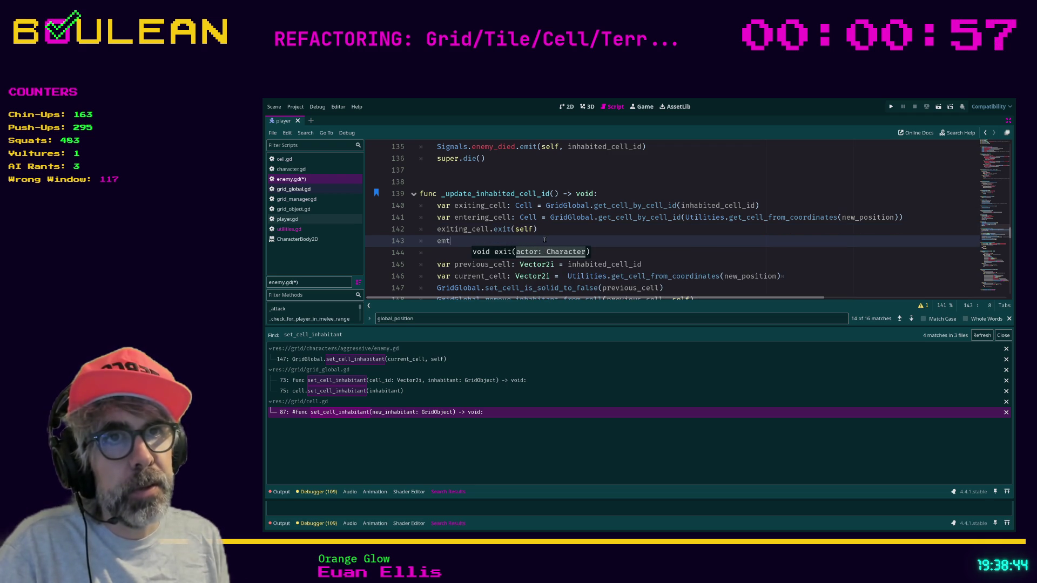
pyautogui.press('BackSpace')
pyautogui.write('n')
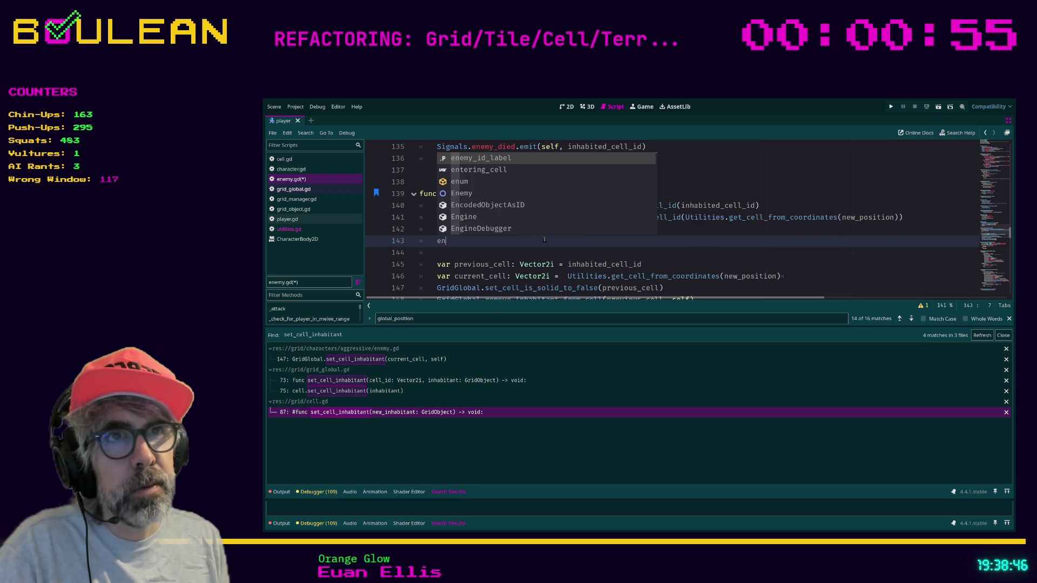
pyautogui.press('Down')
pyautogui.press('Return')
pyautogui.write('/c')
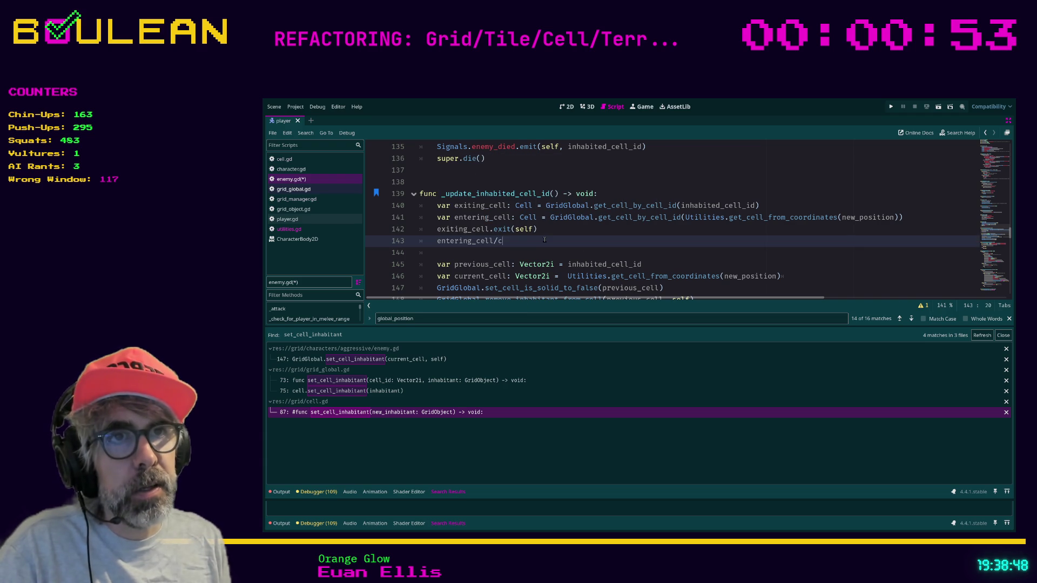
pyautogui.press('BackSpace')
pyautogui.press('BackSpace')
pyautogui.write('enter(self')
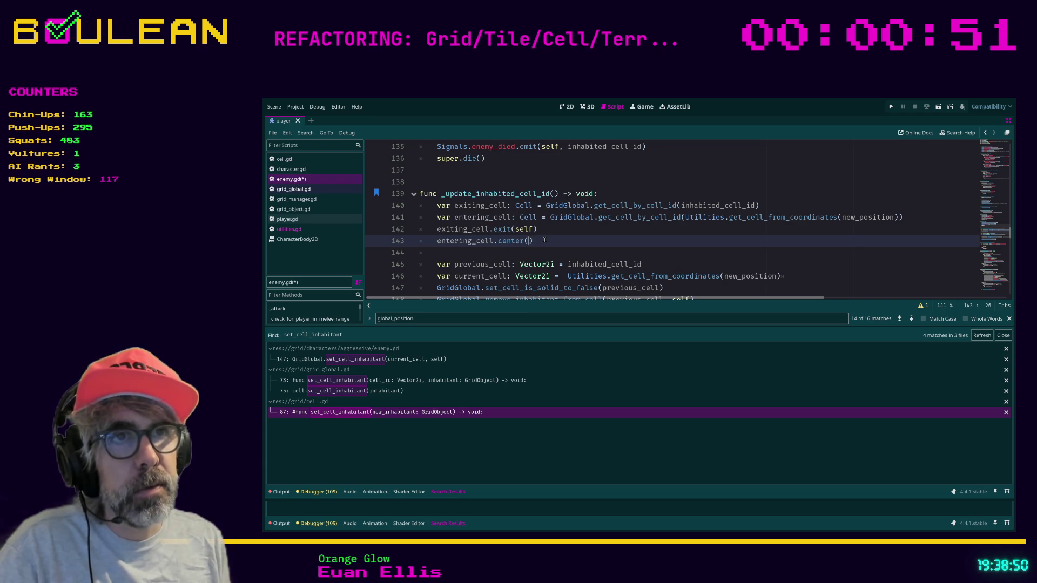
pyautogui.write(')')
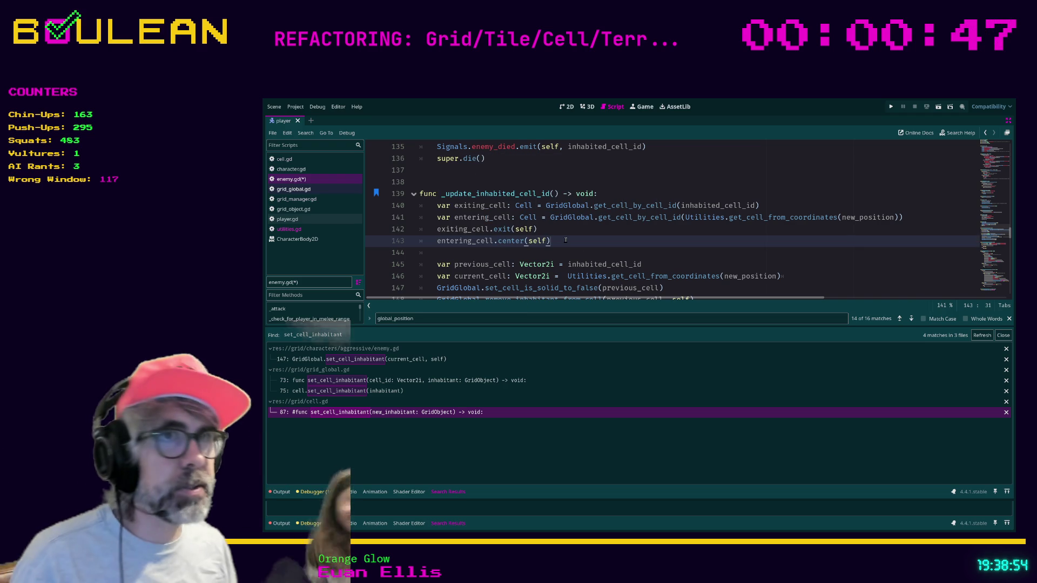
pyautogui.hotkey('ctrl', 's')
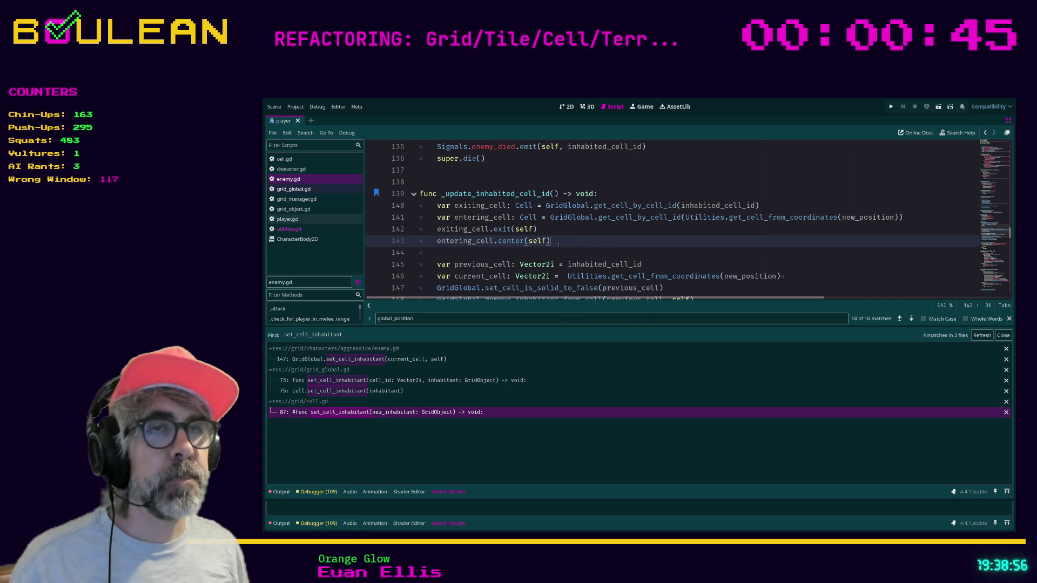
pyautogui.scroll(-1, 551, 248)
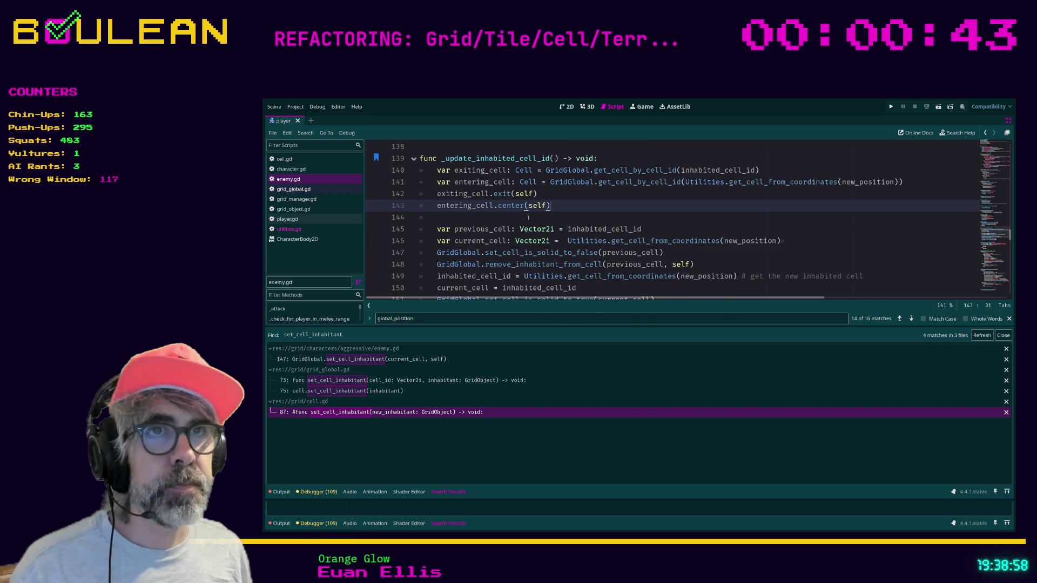
pyautogui.press('Down')
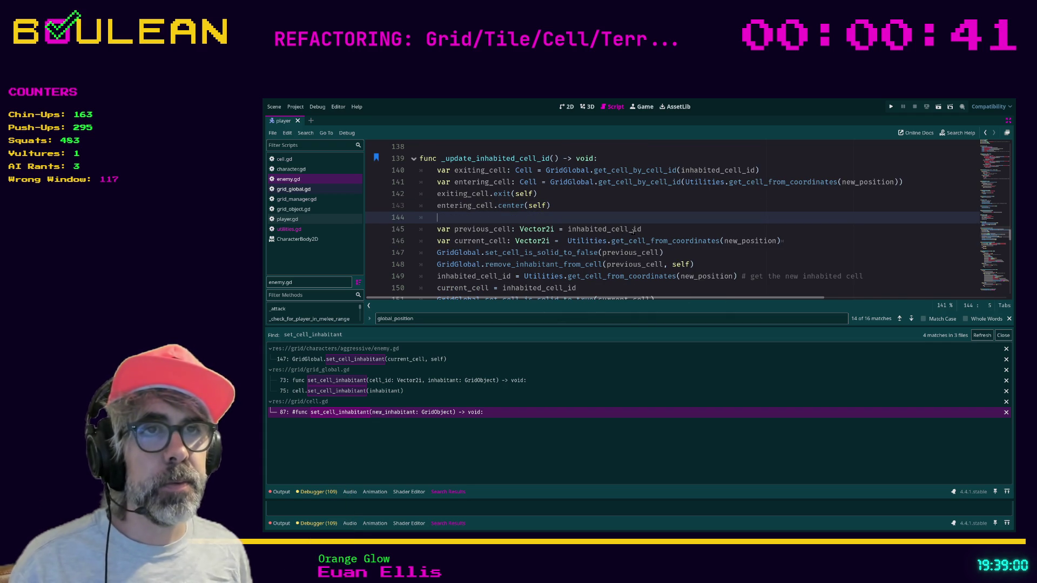
# Review lines 145–152 and jump to set_cell_is_solid_to_false's definition in grid_global.gd
pyautogui.press('Down')
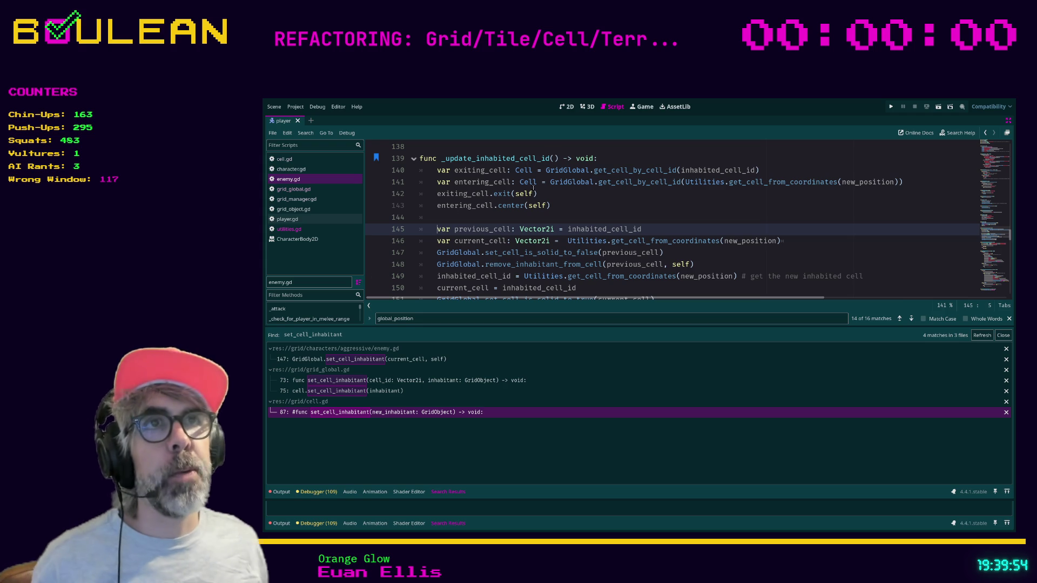
pyautogui.click(539, 206)
pyautogui.click(540, 218)
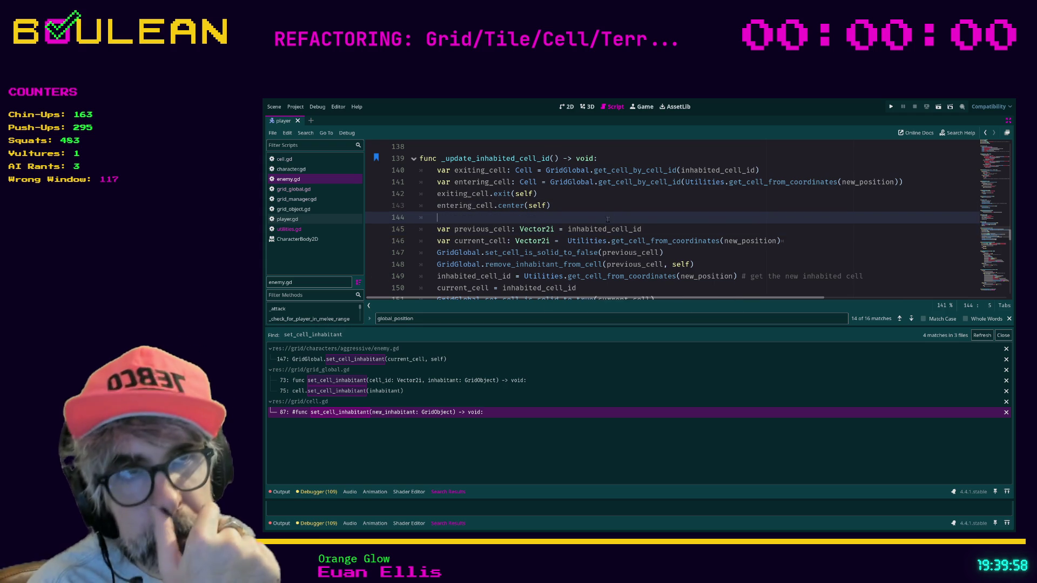
pyautogui.scroll(-1, 594, 213)
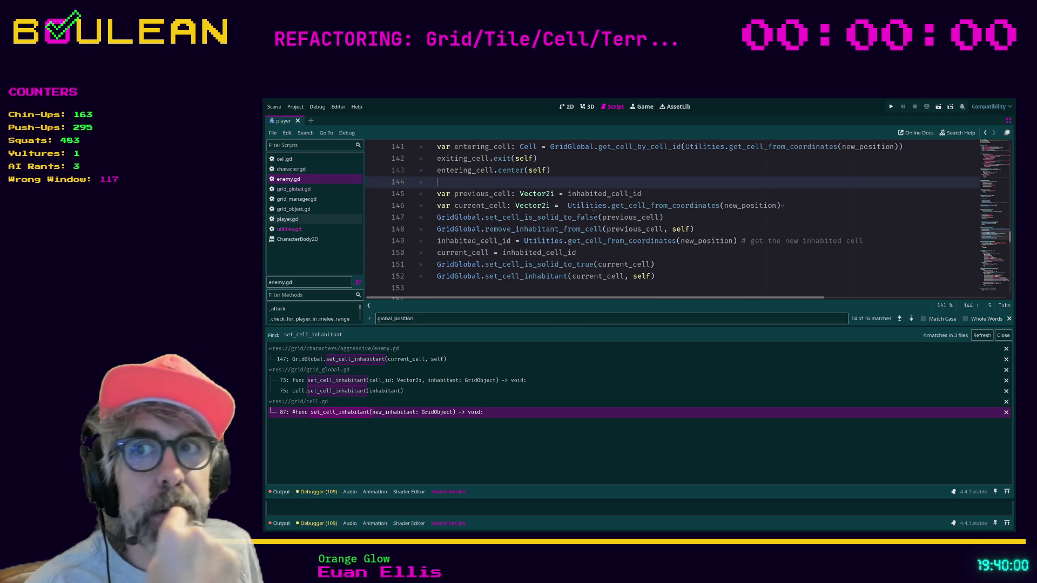
pyautogui.click(668, 193)
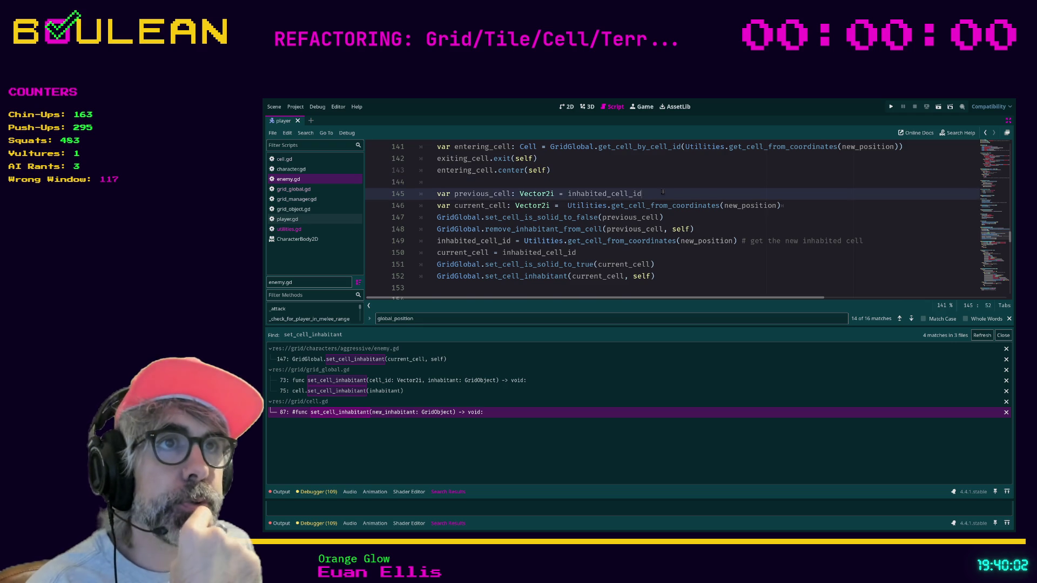
pyautogui.scroll(1, 668, 244)
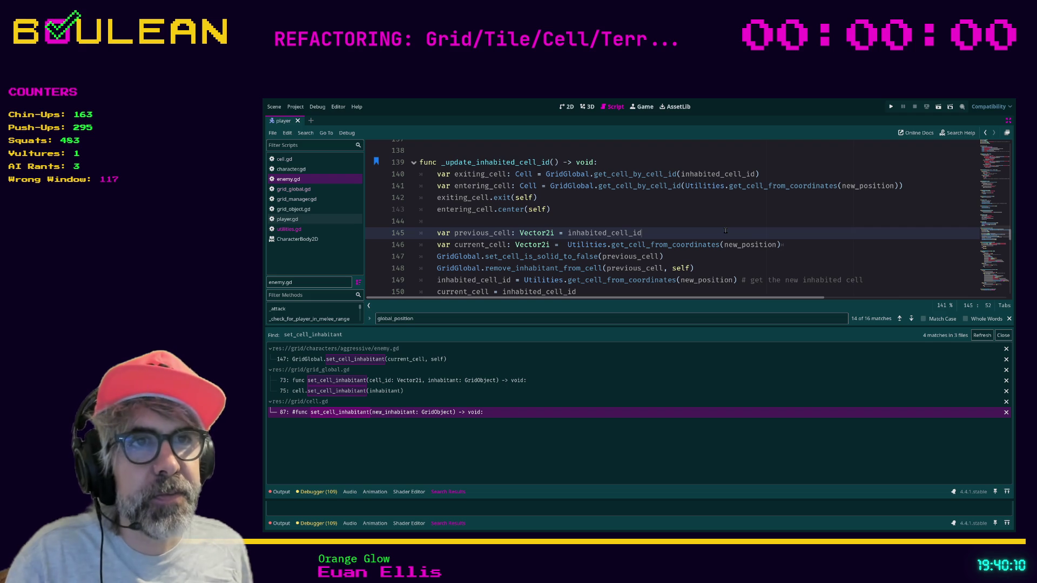
pyautogui.scroll(-1, 726, 221)
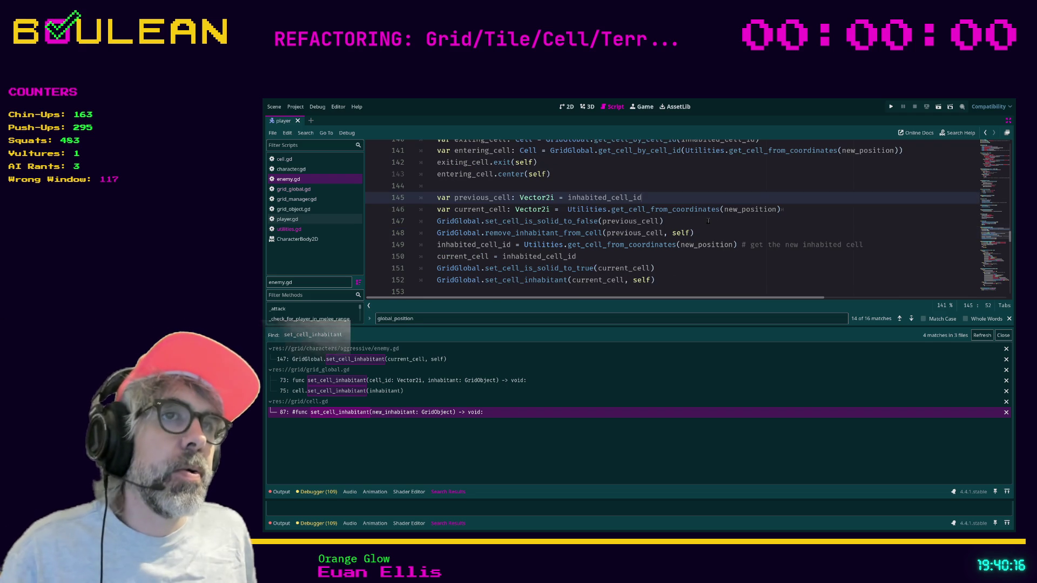
pyautogui.scroll(1, 708, 221)
pyautogui.moveTo(708, 221); pyautogui.dragTo(671, 227)
pyautogui.click(671, 227)
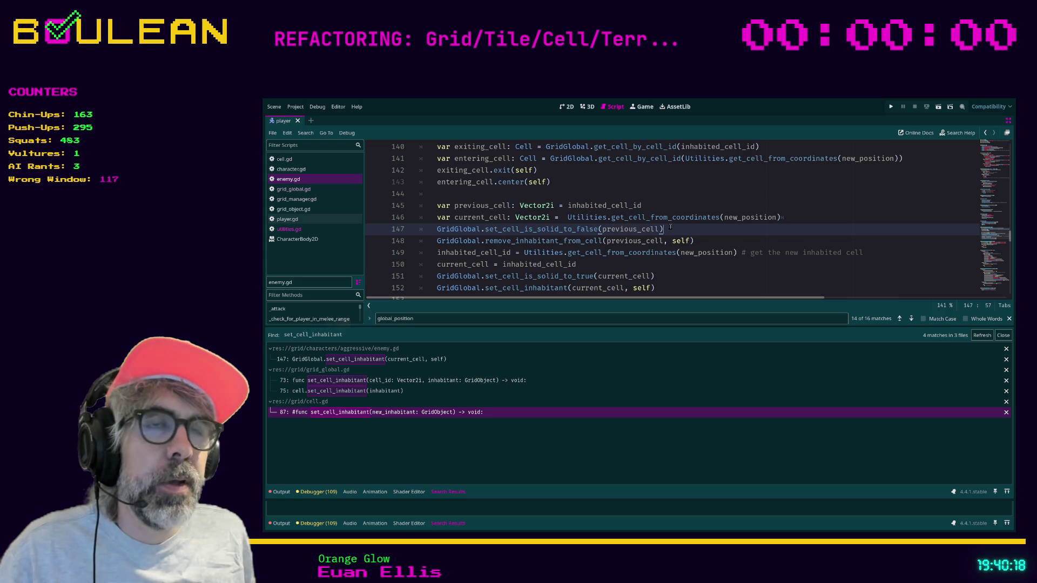
pyautogui.keyDown('ctrl'); pyautogui.click(520, 229); pyautogui.keyUp('ctrl')
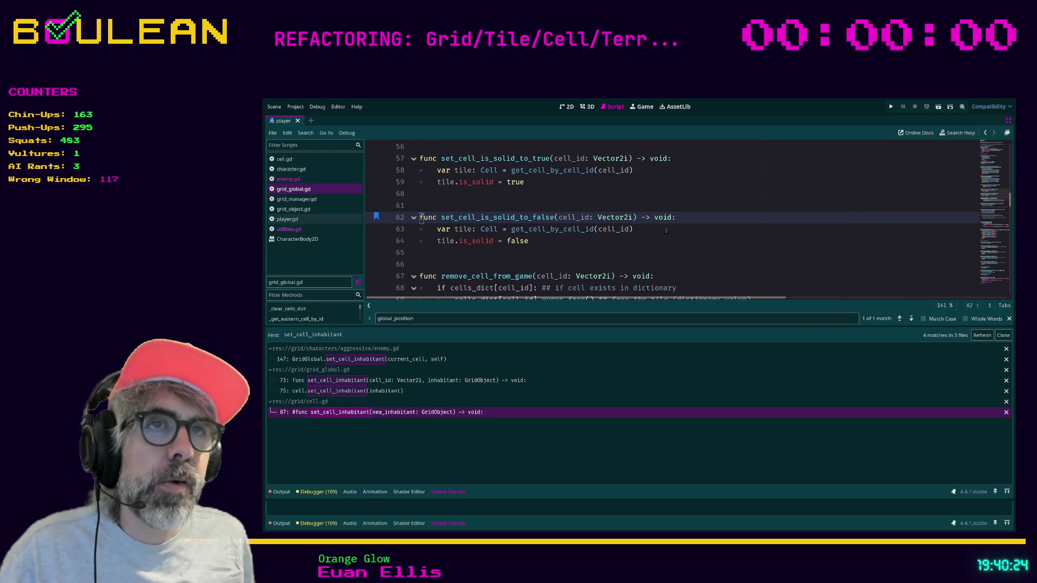
# Rename the tile variable to cell on lines 63 and 64
pyautogui.doubleClick(468, 229)
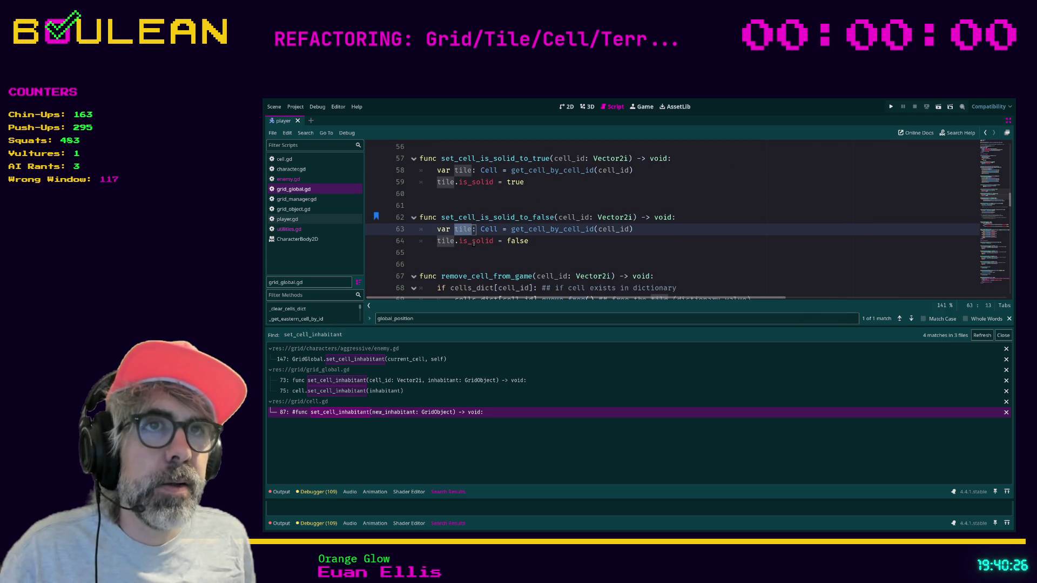
pyautogui.press('Left')
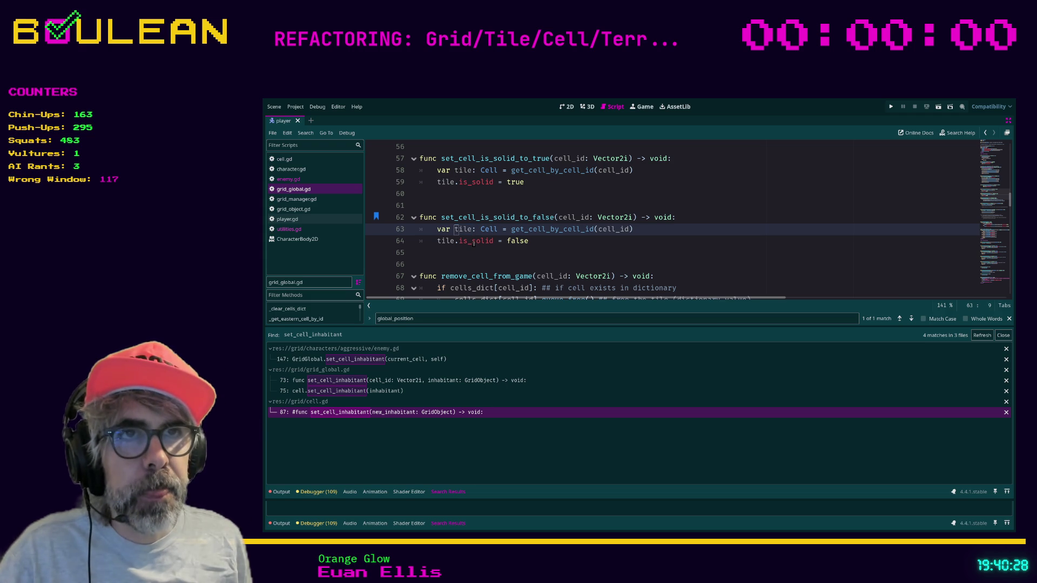
pyautogui.press('Delete')
pyautogui.press('Delete')
pyautogui.press('Delete')
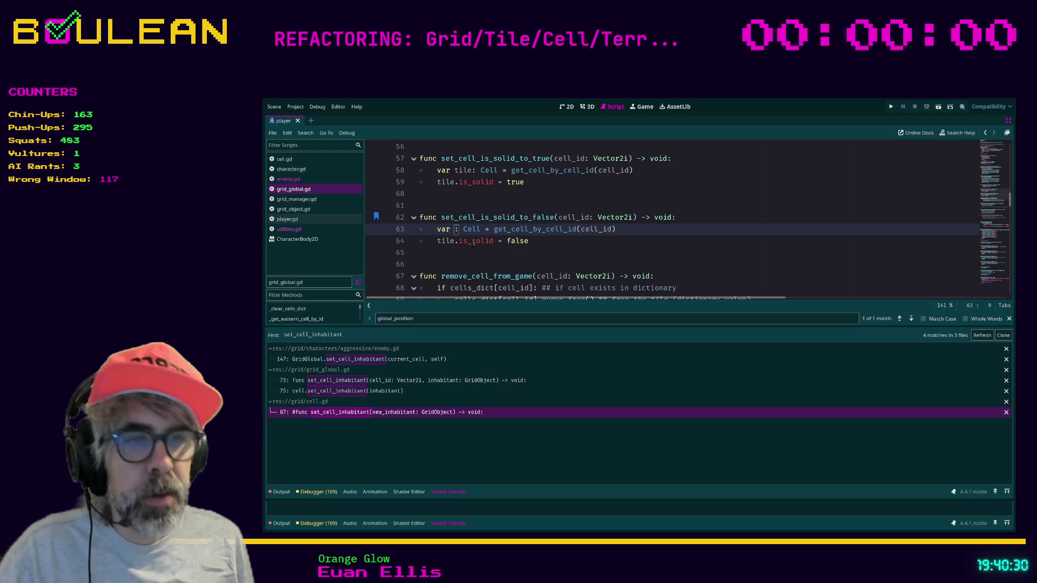
pyautogui.write('cell')
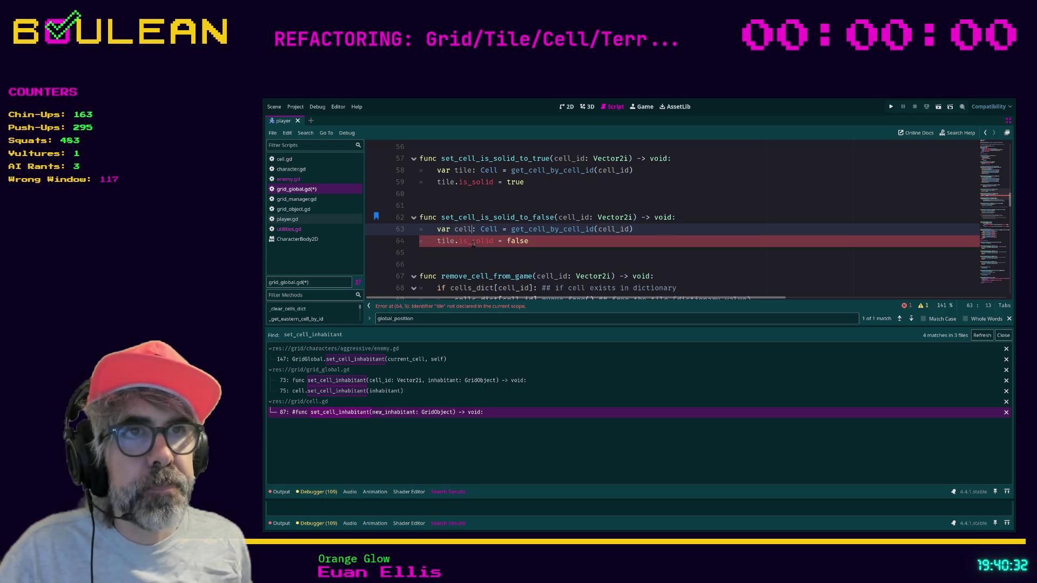
pyautogui.click(464, 252)
pyautogui.click(447, 242)
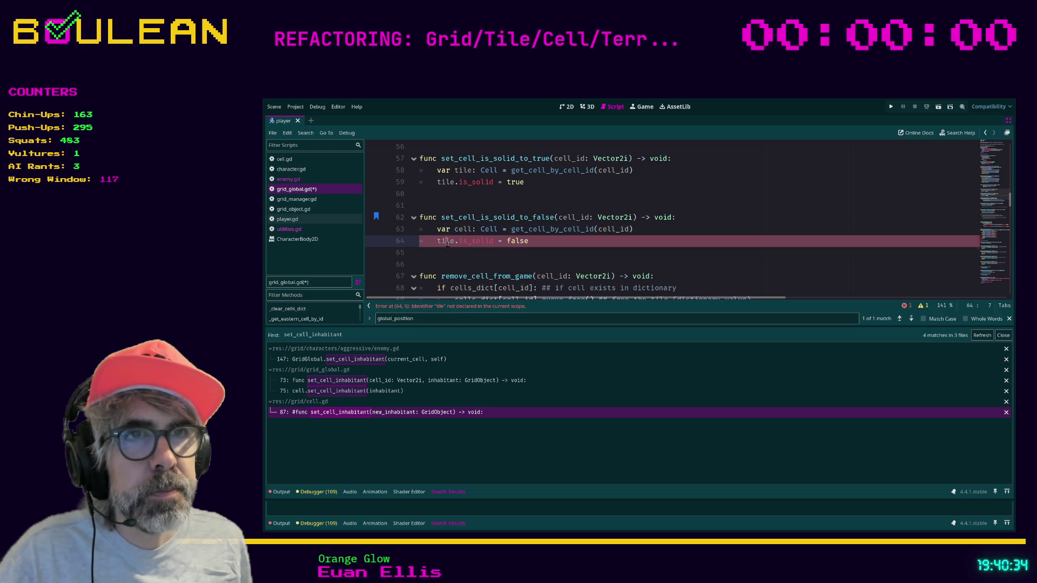
pyautogui.doubleClick(447, 242)
pyautogui.write('cell')
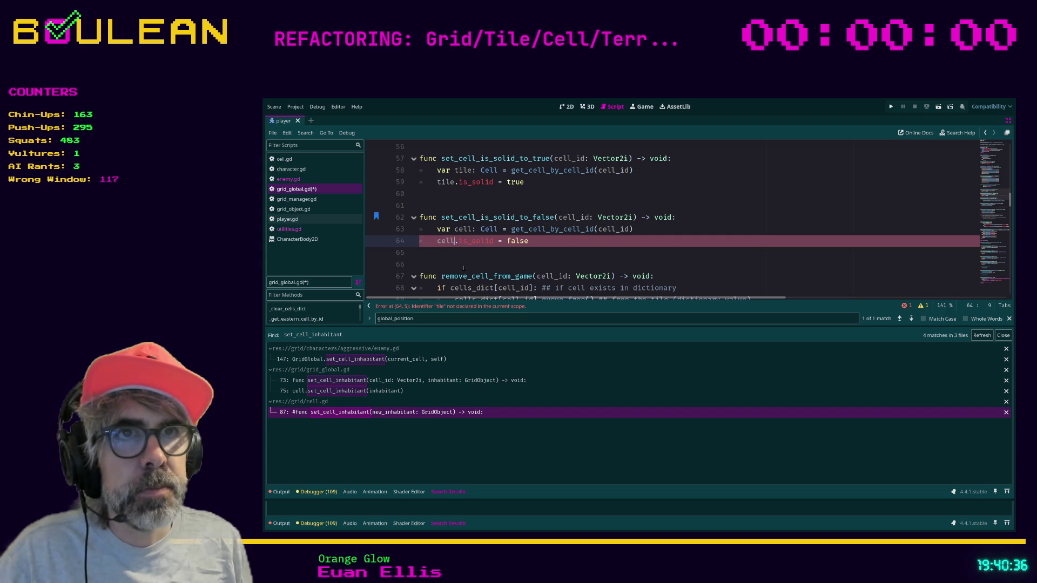
pyautogui.click(461, 260)
pyautogui.scroll(2, 461, 261)
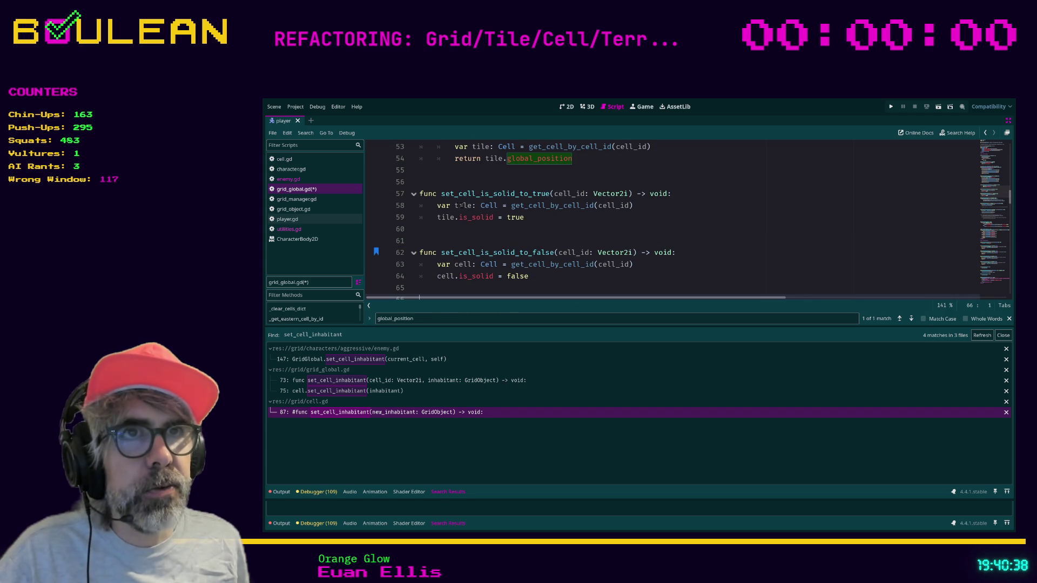
# Rename tile to cell on lines 58 and 59
pyautogui.doubleClick(463, 206)
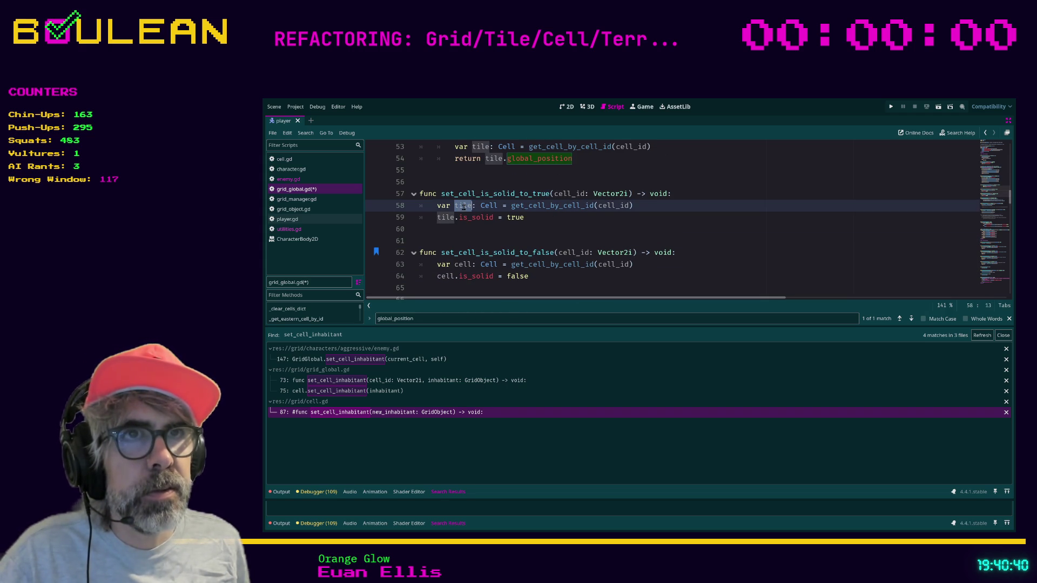
pyautogui.write('cell')
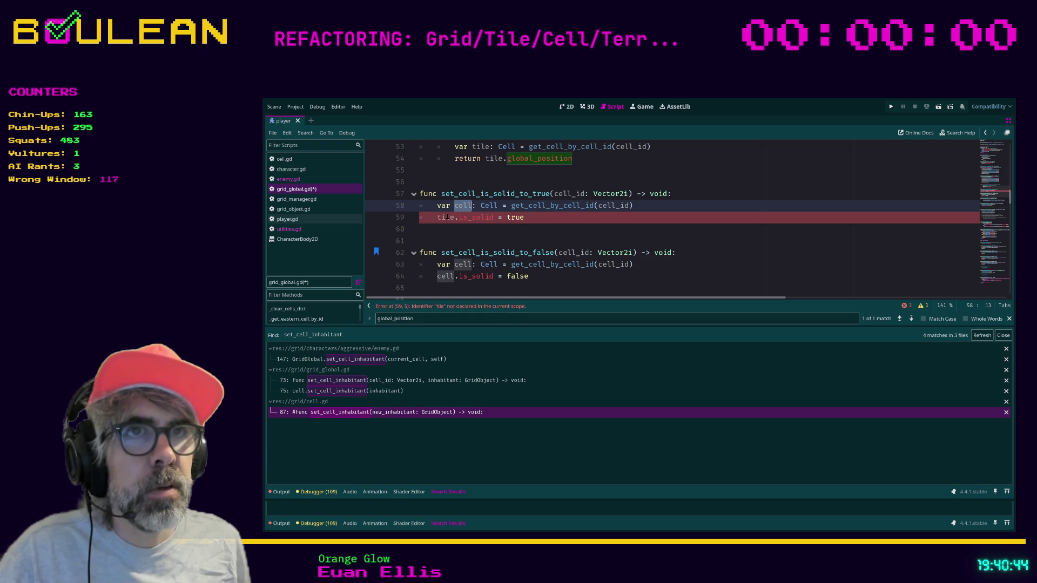
pyautogui.doubleClick(446, 217)
pyautogui.write('cell')
pyautogui.press('End')
pyautogui.scroll(-1, 501, 213)
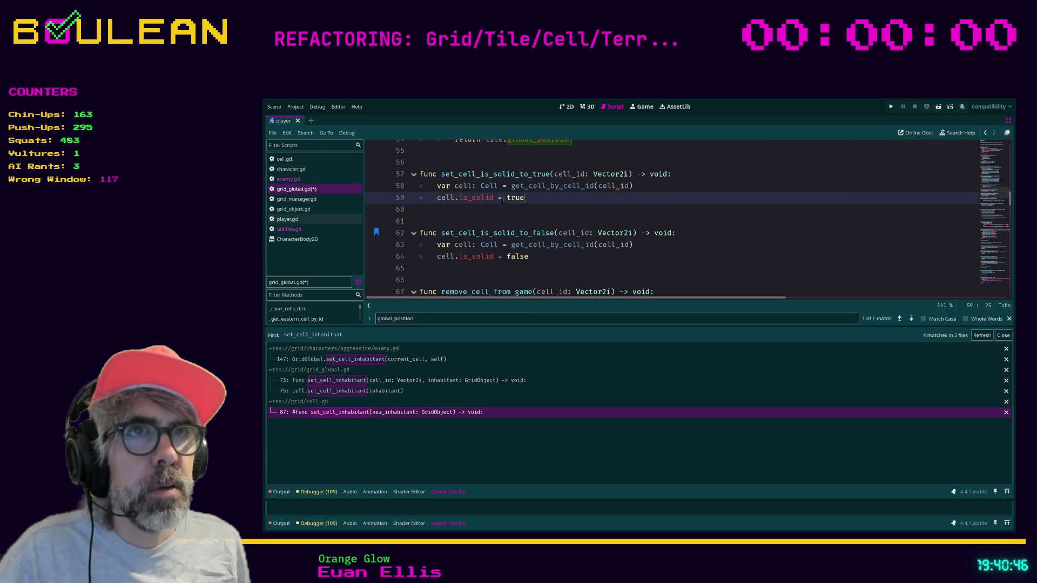
pyautogui.scroll(2, 502, 212)
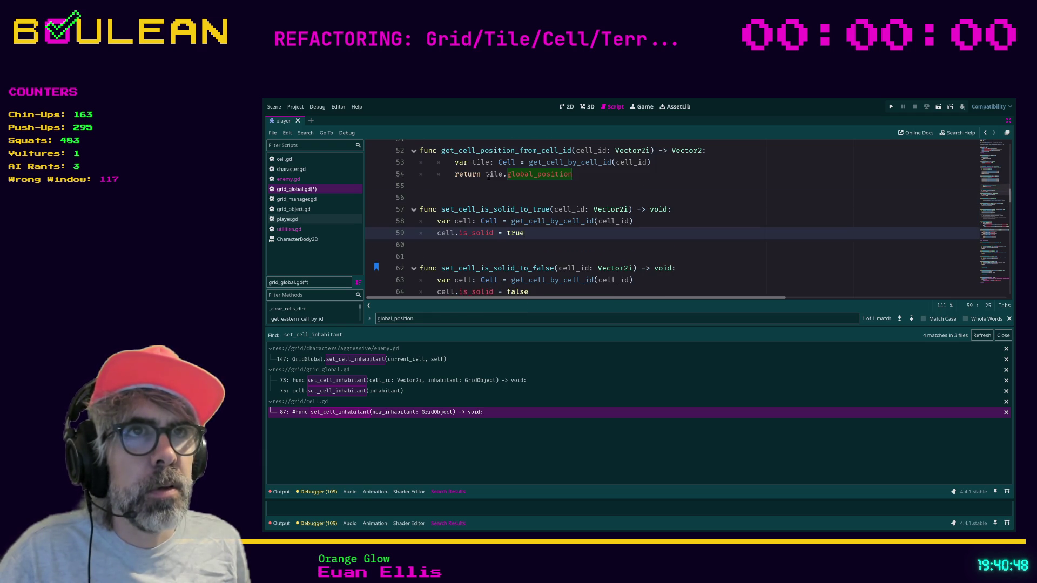
# Rename tile to cell on lines 53 and 54, then save grid_global.gd
pyautogui.doubleClick(488, 176)
pyautogui.write('cell')
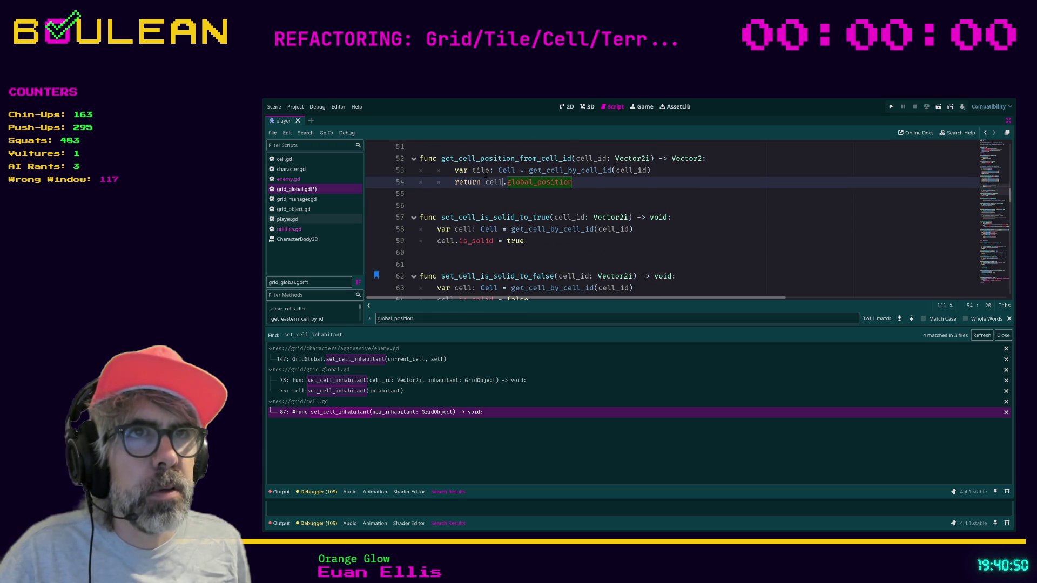
pyautogui.doubleClick(481, 171)
pyautogui.write('cell')
pyautogui.scroll(5, 500, 211)
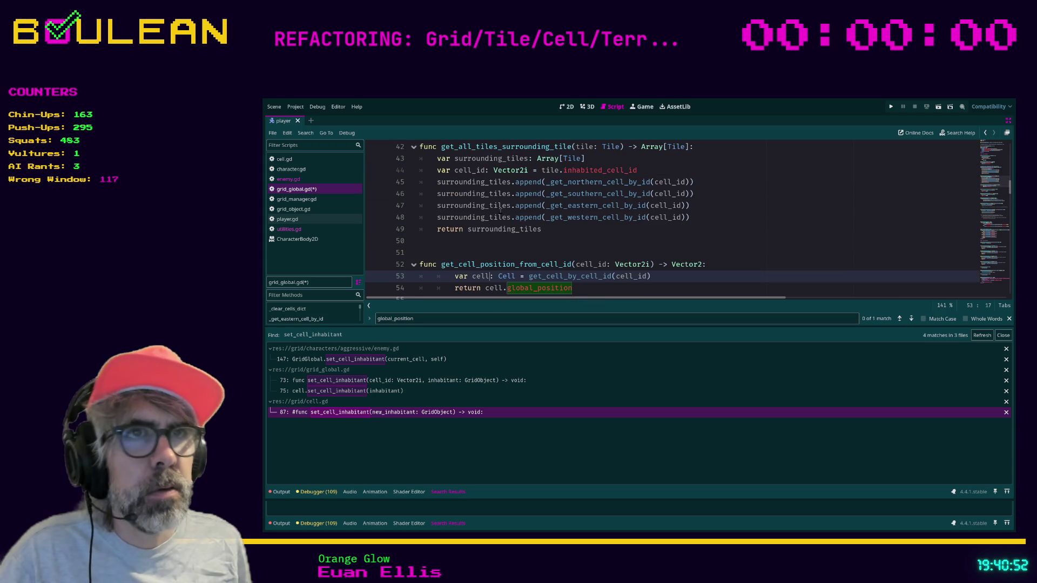
pyautogui.click(513, 250)
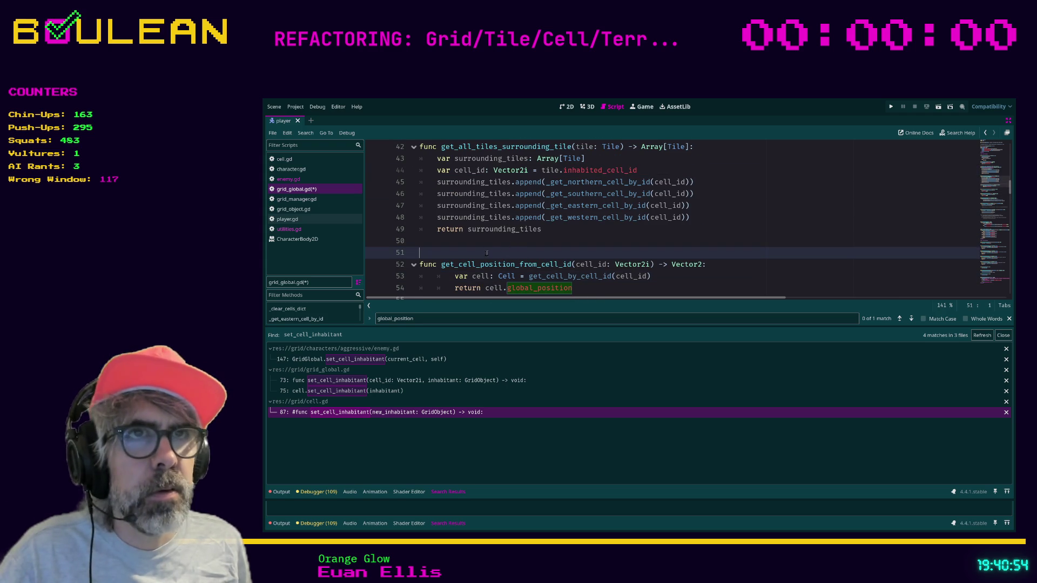
pyautogui.scroll(1, 486, 253)
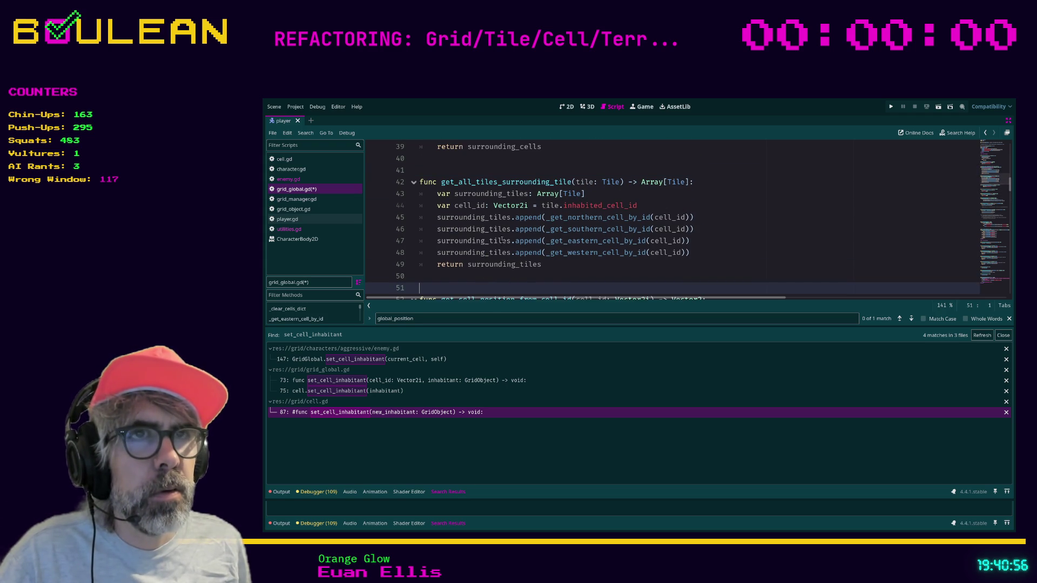
pyautogui.scroll(-1, 516, 236)
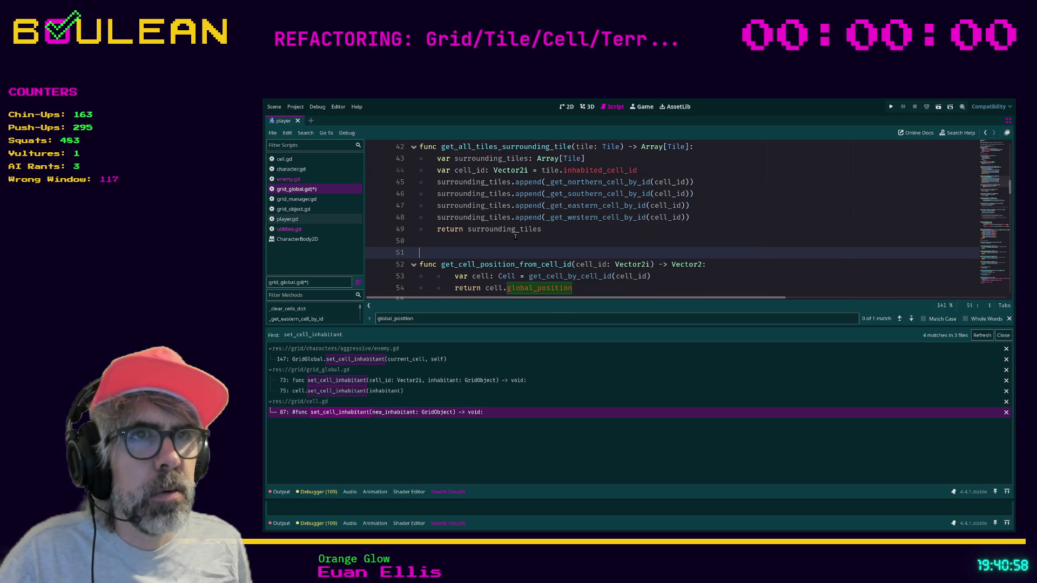
pyautogui.click(482, 238)
pyautogui.hotkey('ctrl', 's')
pyautogui.scroll(-3, 483, 238)
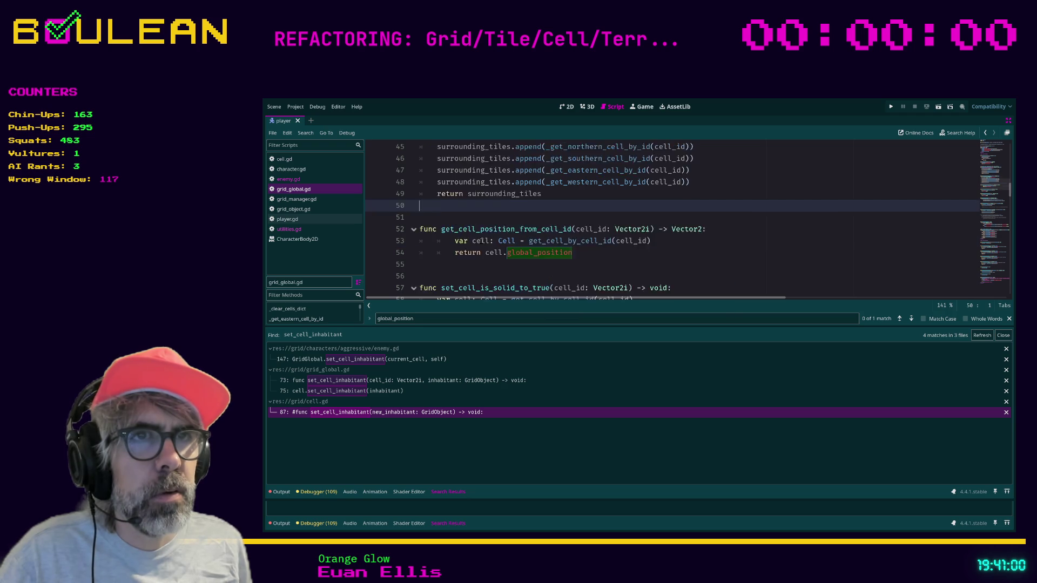
pyautogui.scroll(-2, 481, 241)
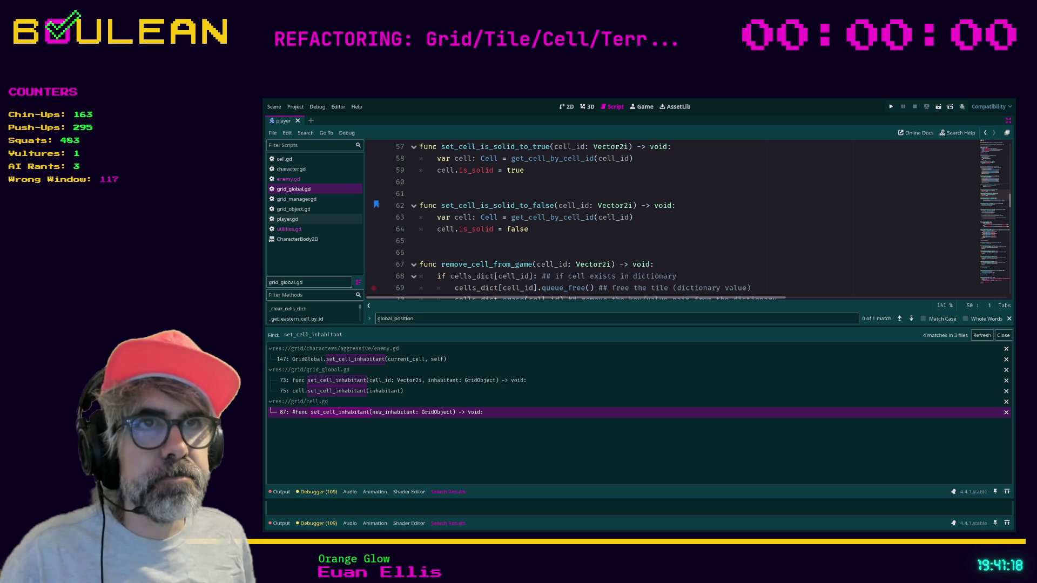
# Check the enemy.gd call, then jump from grid_global.gd to the is_solid declaration in cell.gd
pyautogui.click(288, 178)
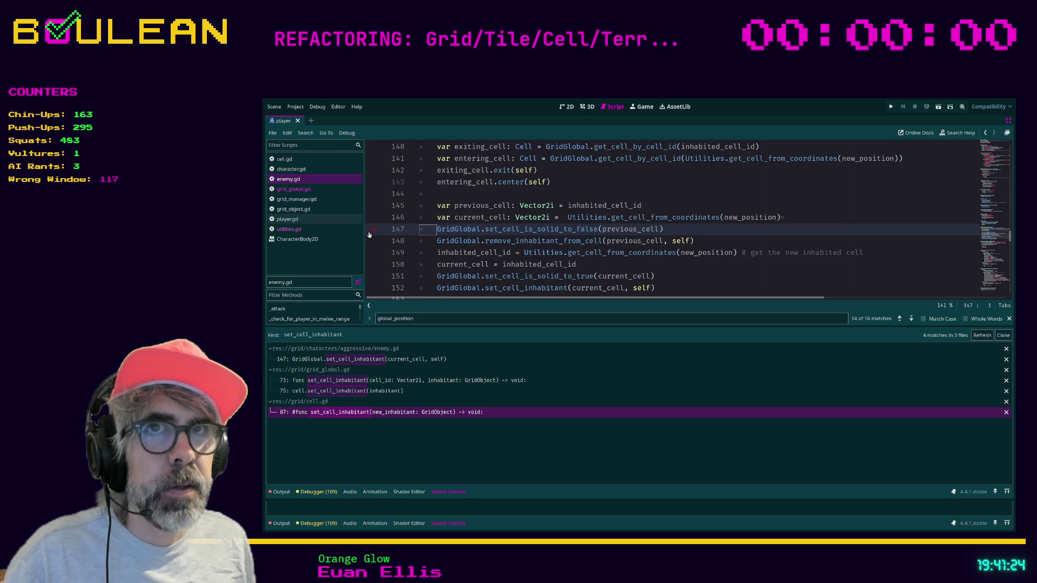
pyautogui.click(302, 192)
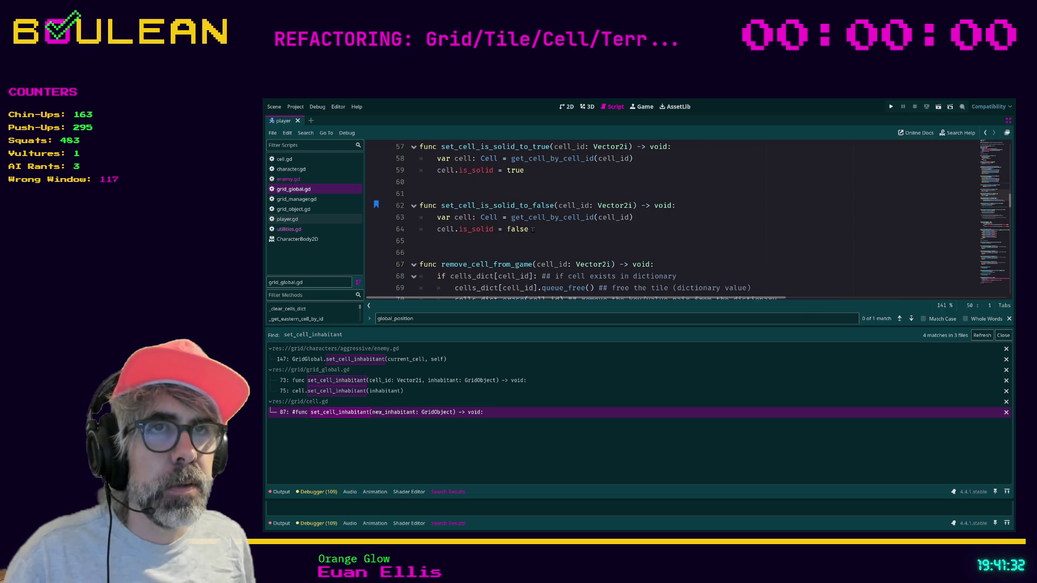
pyautogui.click(424, 218)
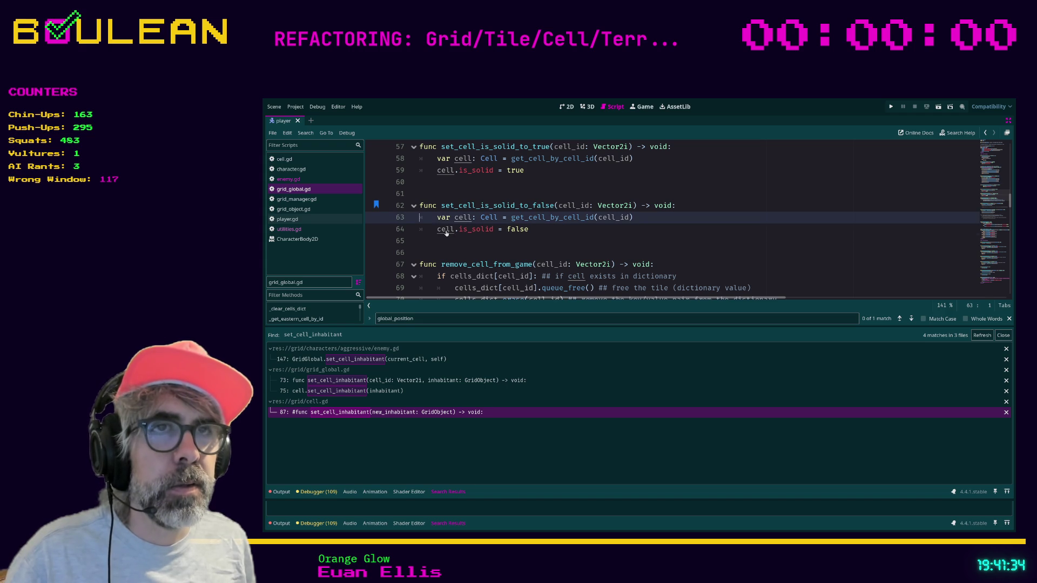
pyautogui.keyDown('ctrl'); pyautogui.click(467, 230); pyautogui.keyUp('ctrl')
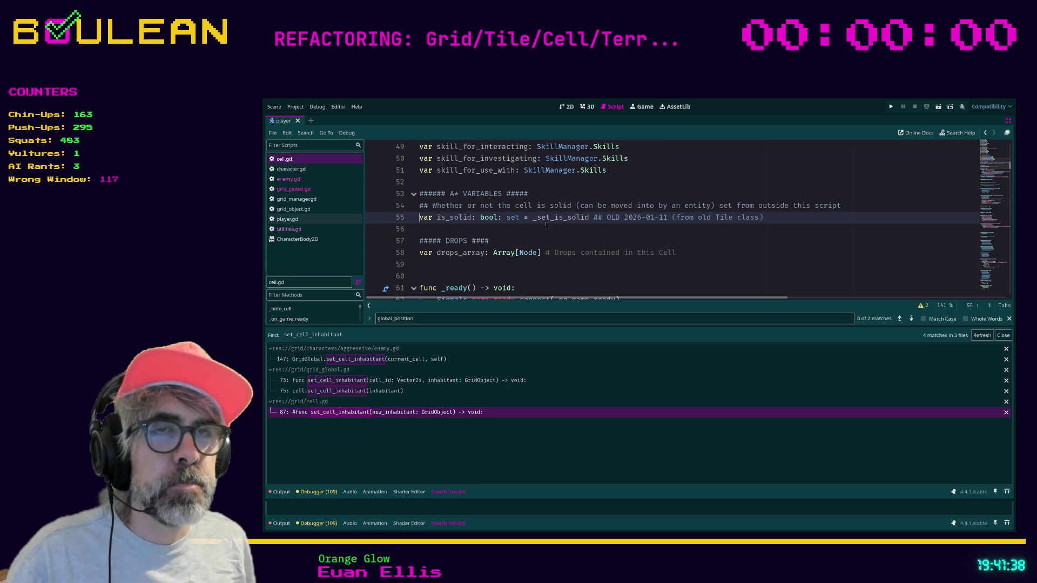
# Replace pass in exit() with remove_inhabitant_from_cell(actor) and review that function's definition
pyautogui.click(545, 226)
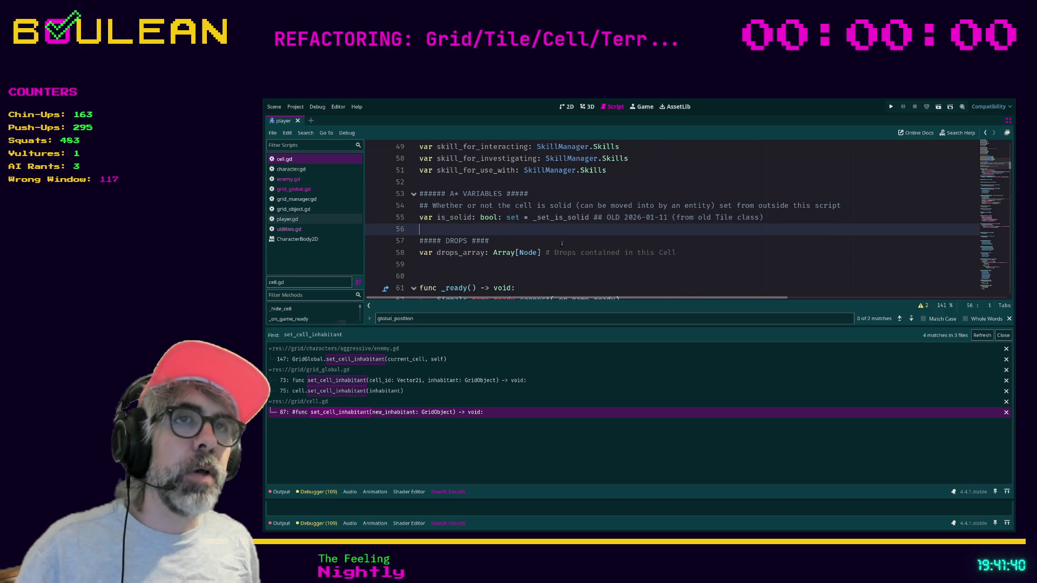
pyautogui.scroll(-6, 553, 235)
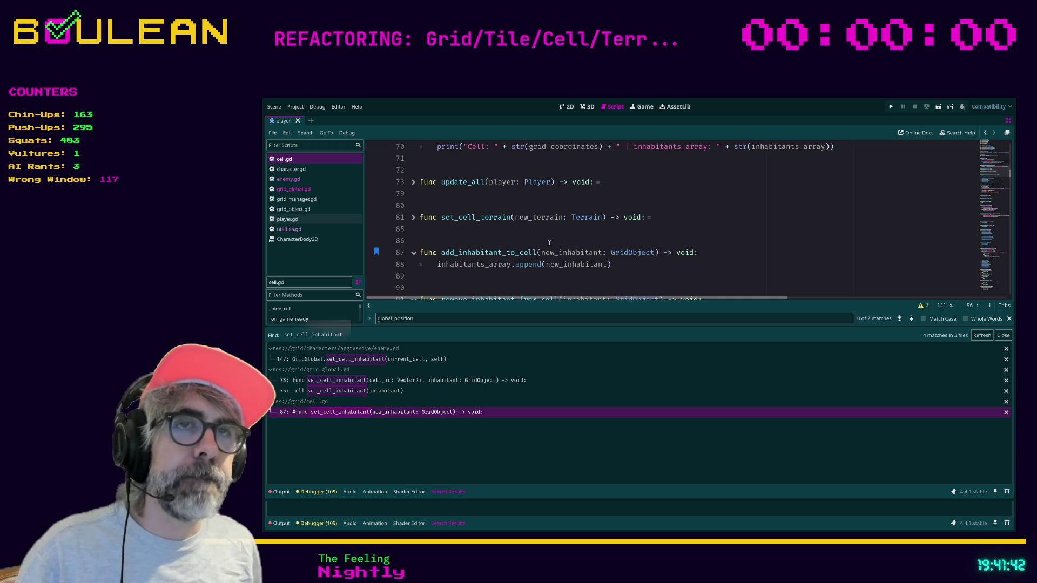
pyautogui.scroll(-10, 549, 243)
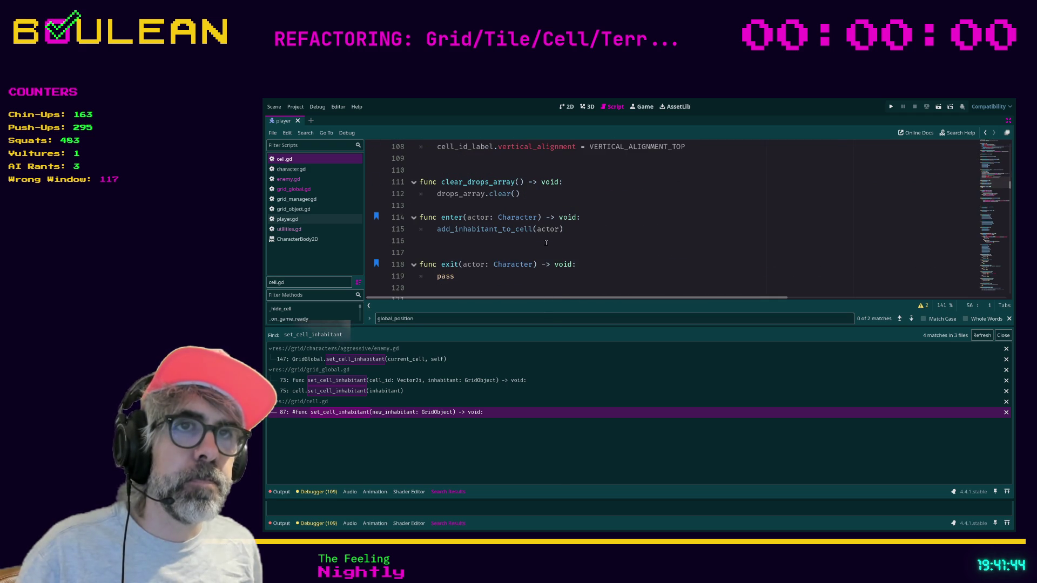
pyautogui.doubleClick(445, 276)
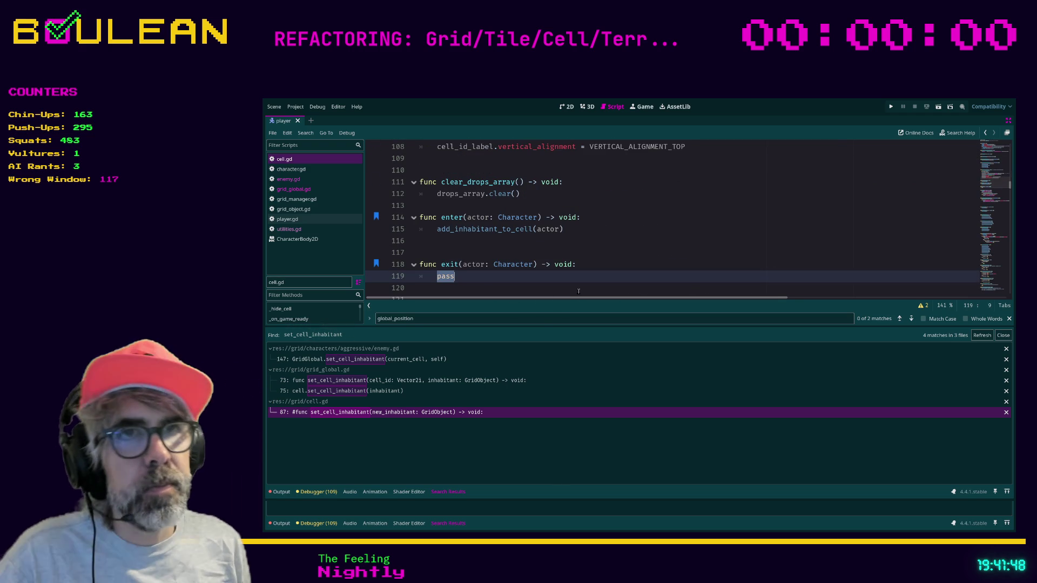
pyautogui.write('if')
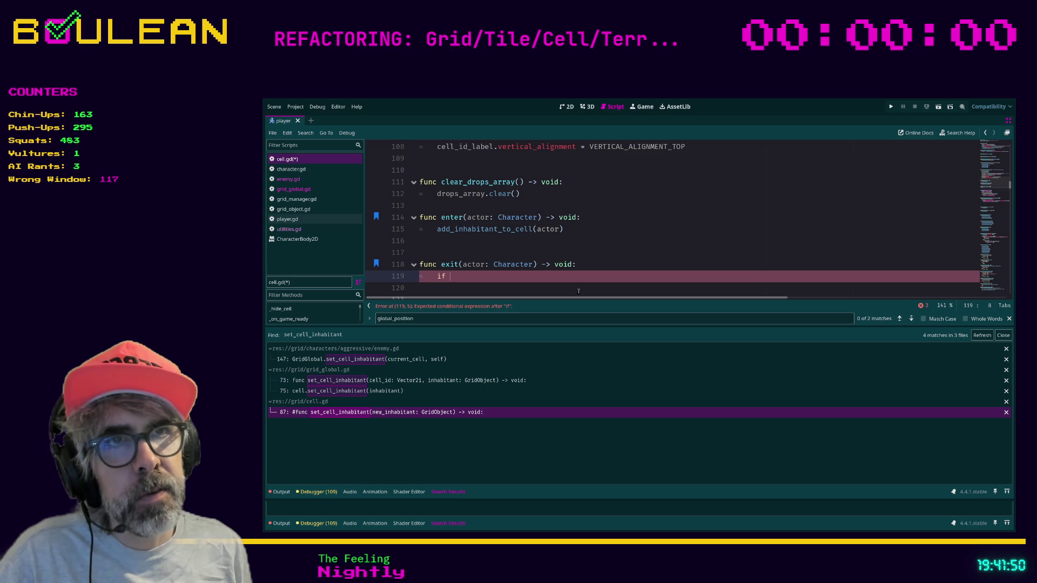
pyautogui.press('BackSpace')
pyautogui.press('BackSpace')
pyautogui.press('BackSpace')
pyautogui.write('remove')
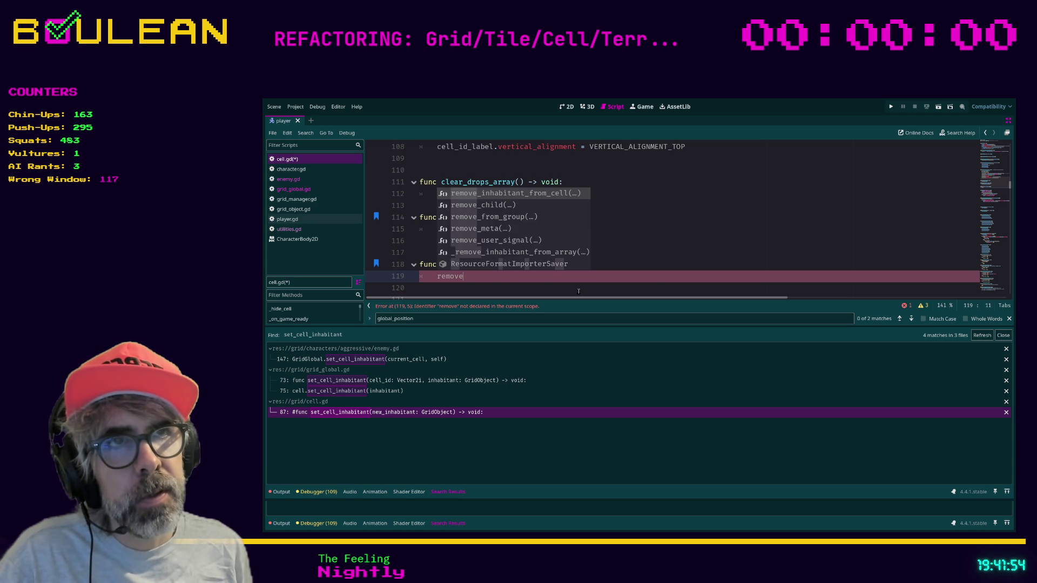
pyautogui.press('Return')
pyautogui.write('actor)')
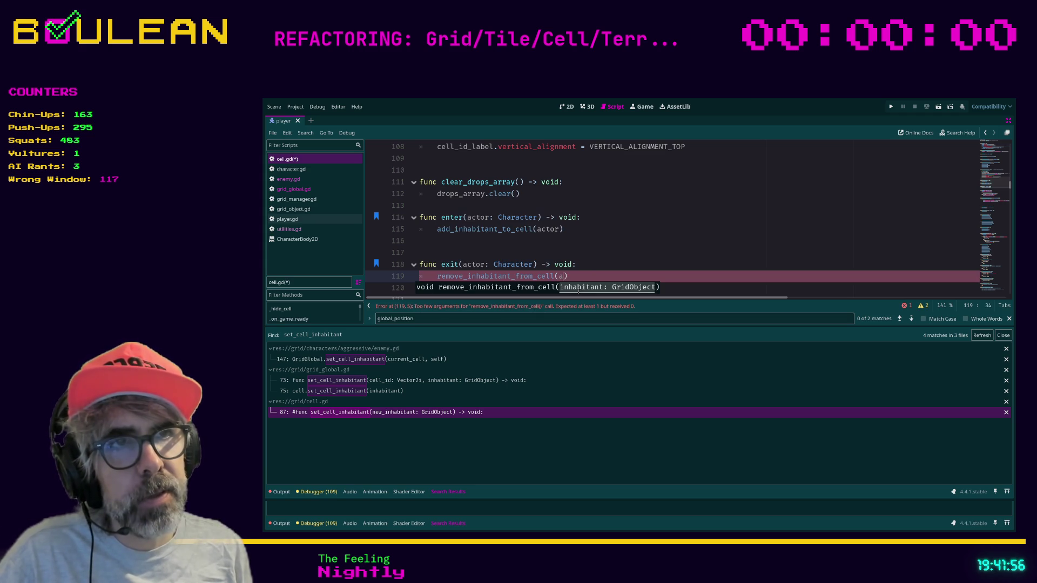
pyautogui.press('Return')
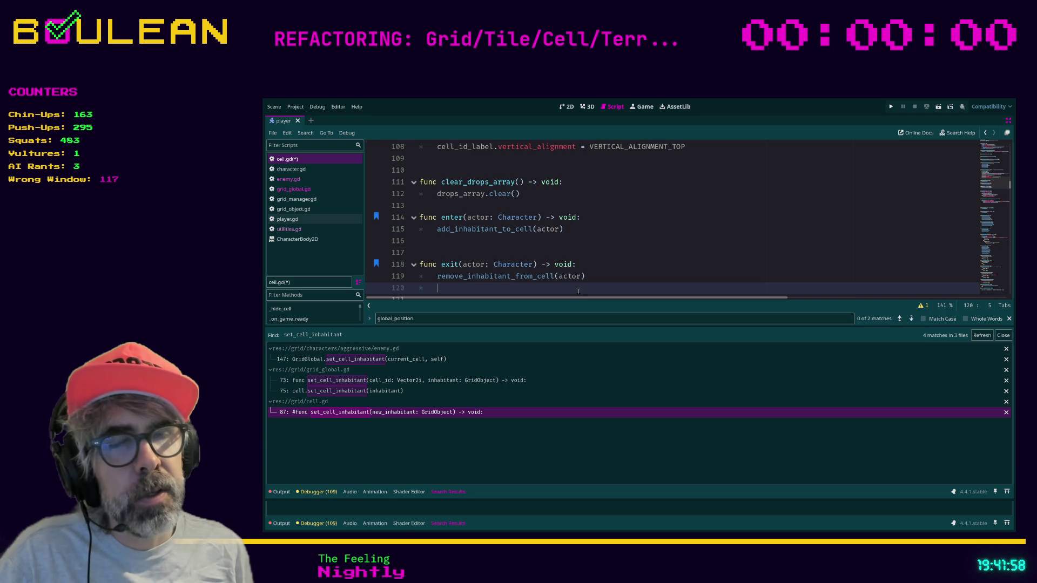
pyautogui.write('if cell.')
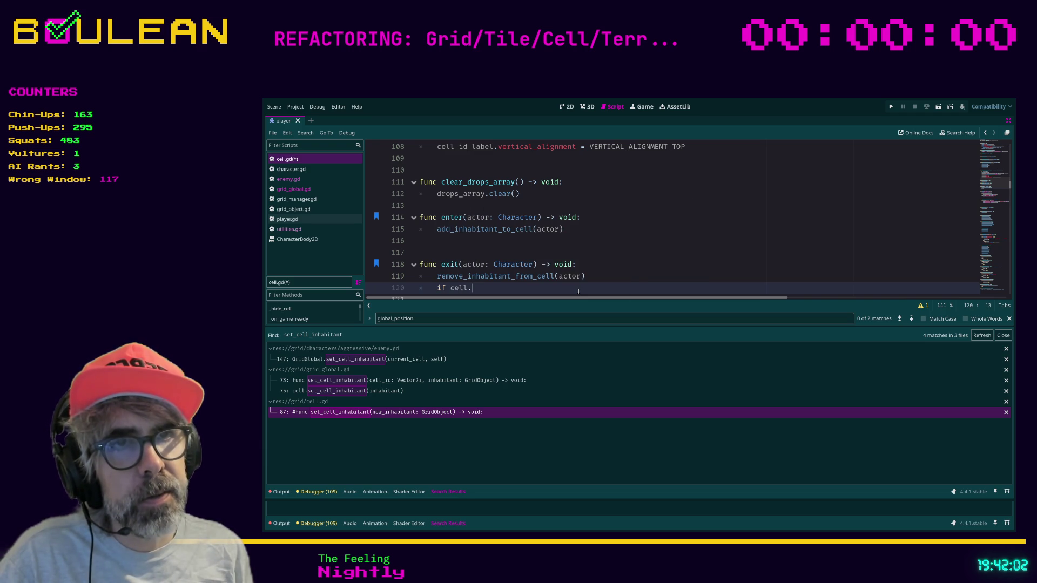
pyautogui.keyDown('ctrl'); pyautogui.click(503, 275); pyautogui.keyUp('ctrl')
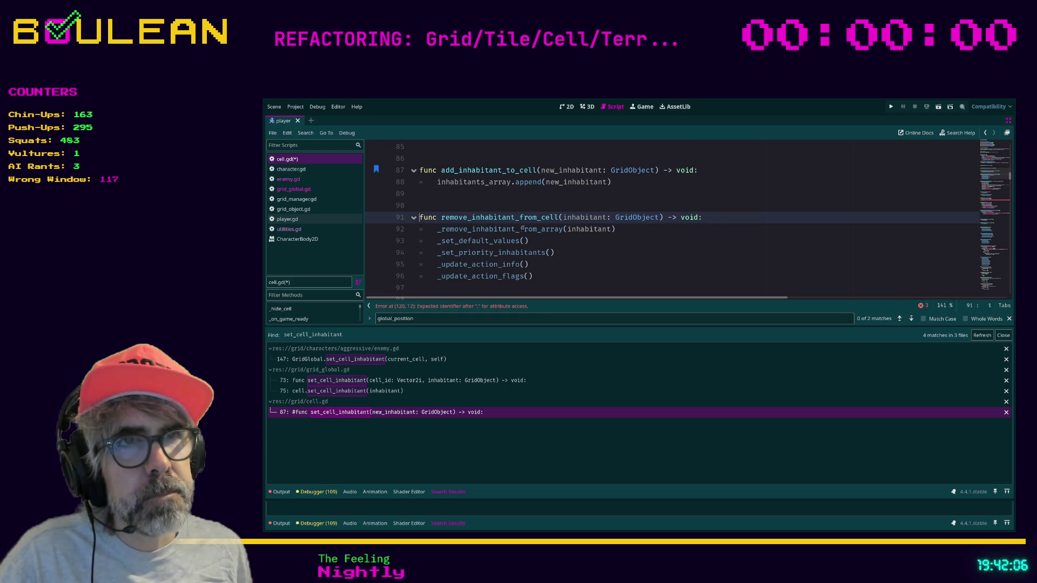
pyautogui.click(562, 276)
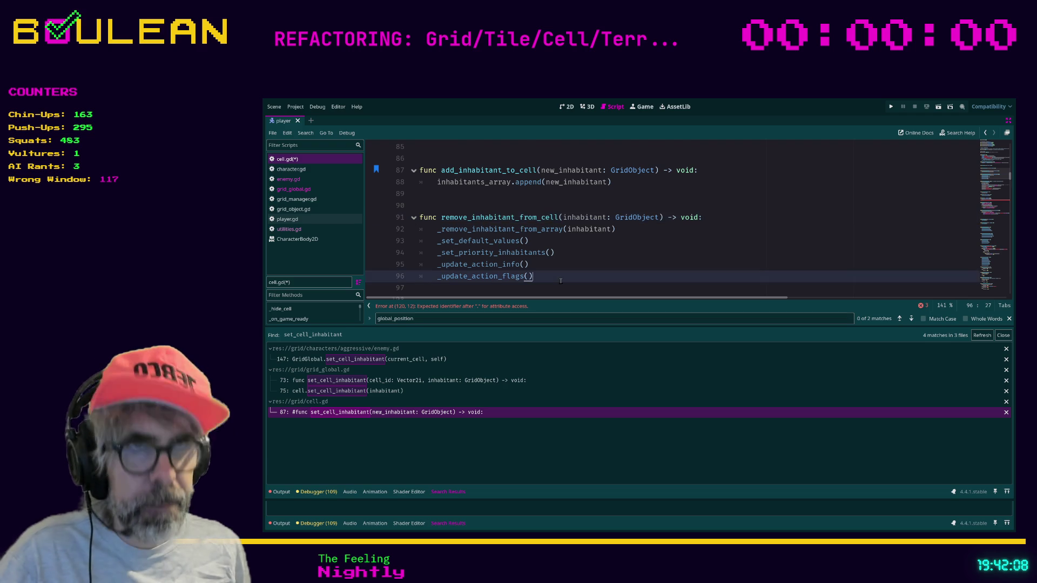
pyautogui.hotkey('alt', 'Left')
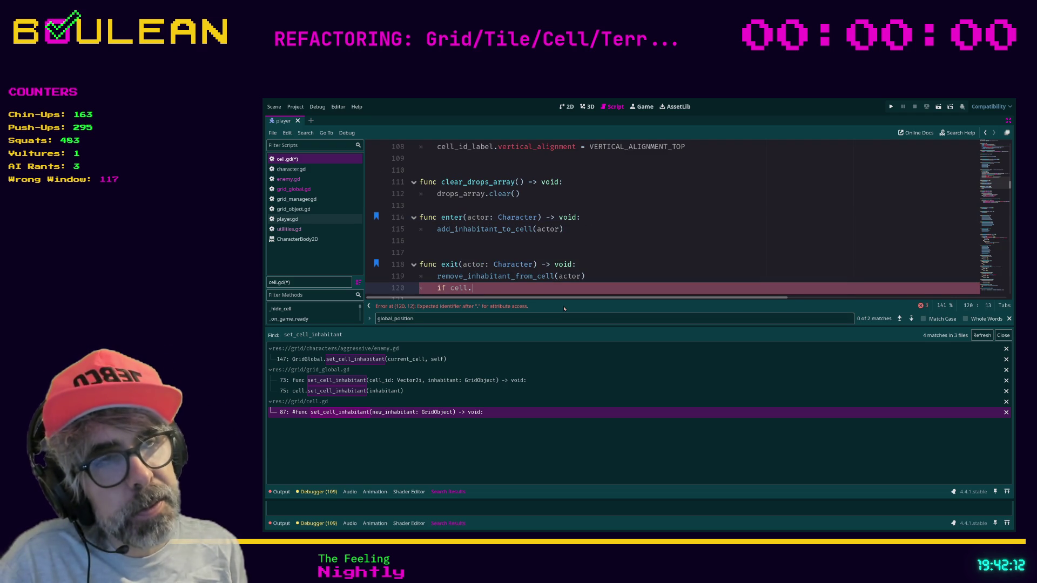
# Add 'if inhabitants_array.size() == 0:' setting is_solid = false in exit()
pyautogui.write('inh')
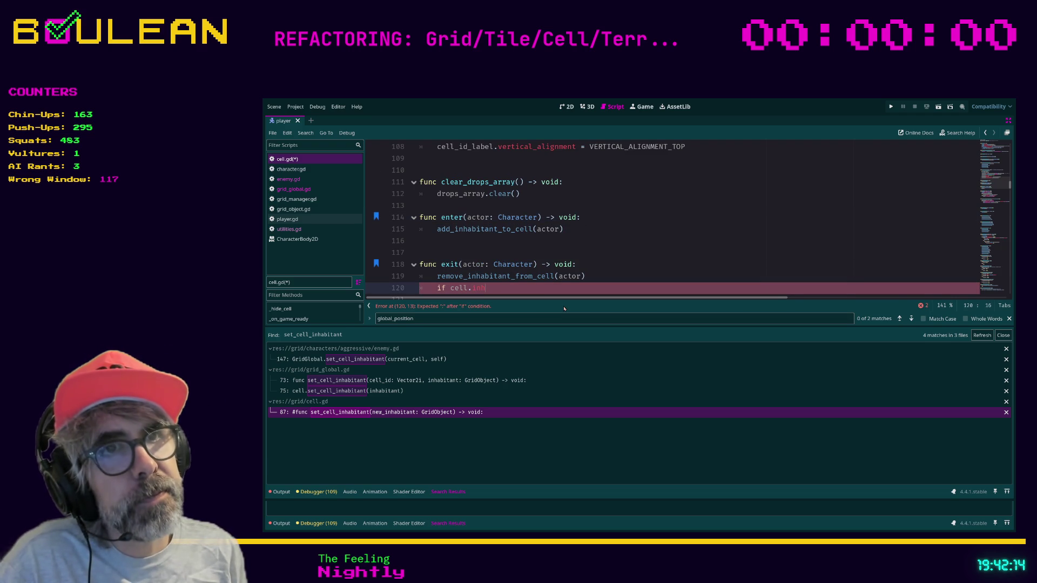
pyautogui.press('BackSpace')
pyautogui.press('BackSpace')
pyautogui.press('BackSpace')
pyautogui.press('BackSpace')
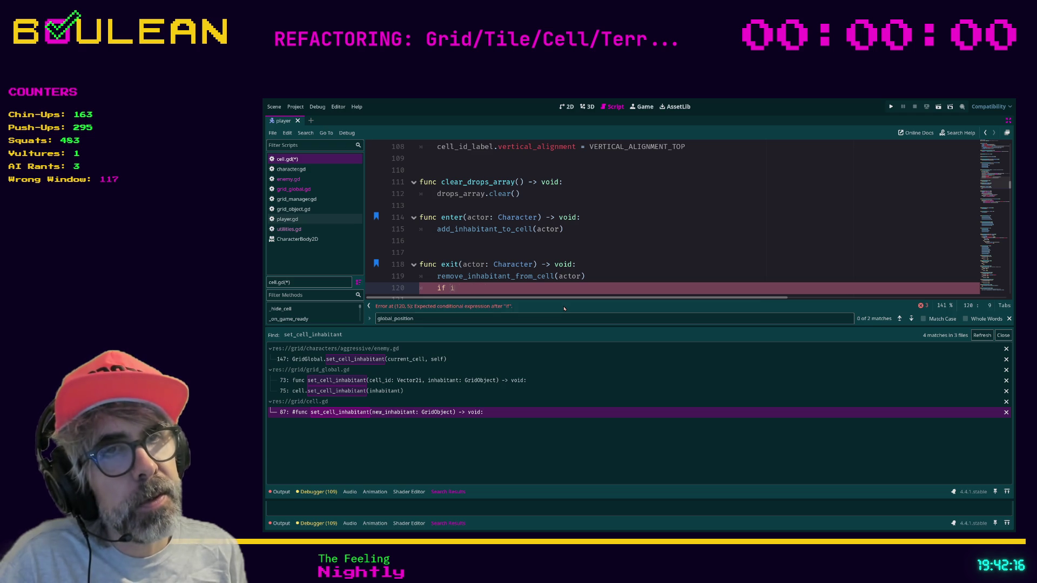
pyautogui.write('inhabitant')
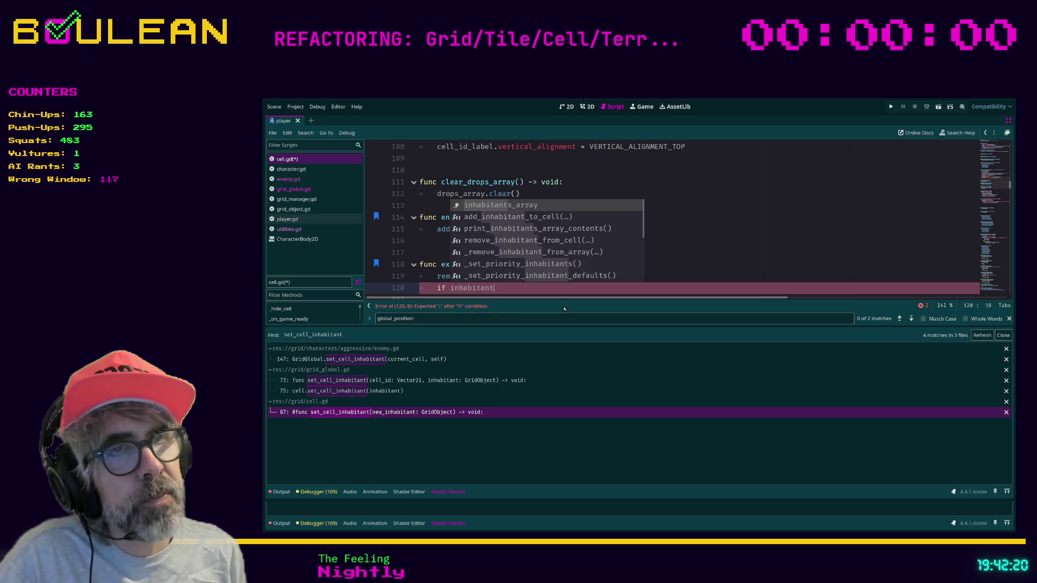
pyautogui.press('Return')
pyautogui.write('.si')
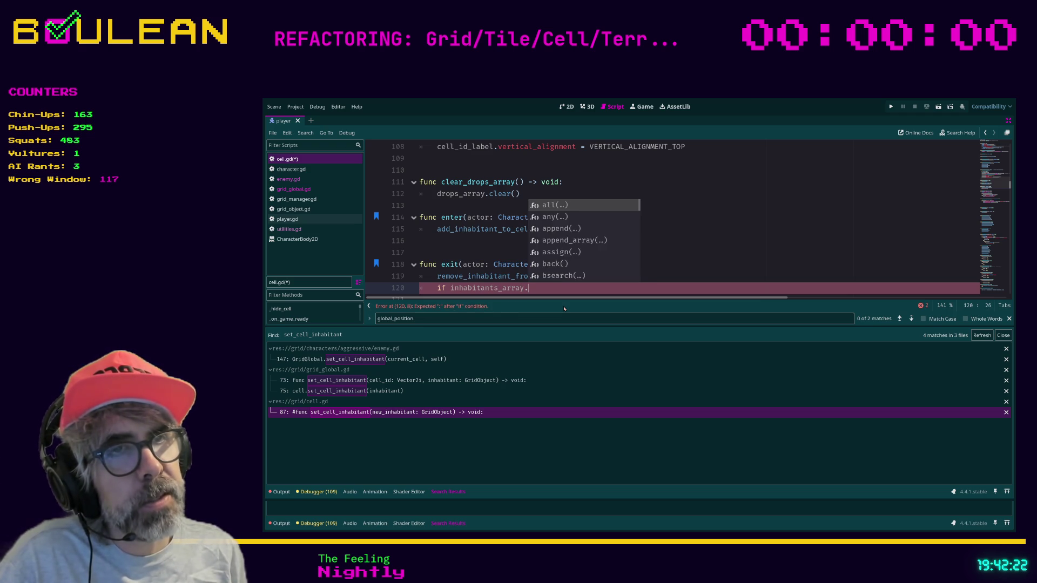
pyautogui.press('Return')
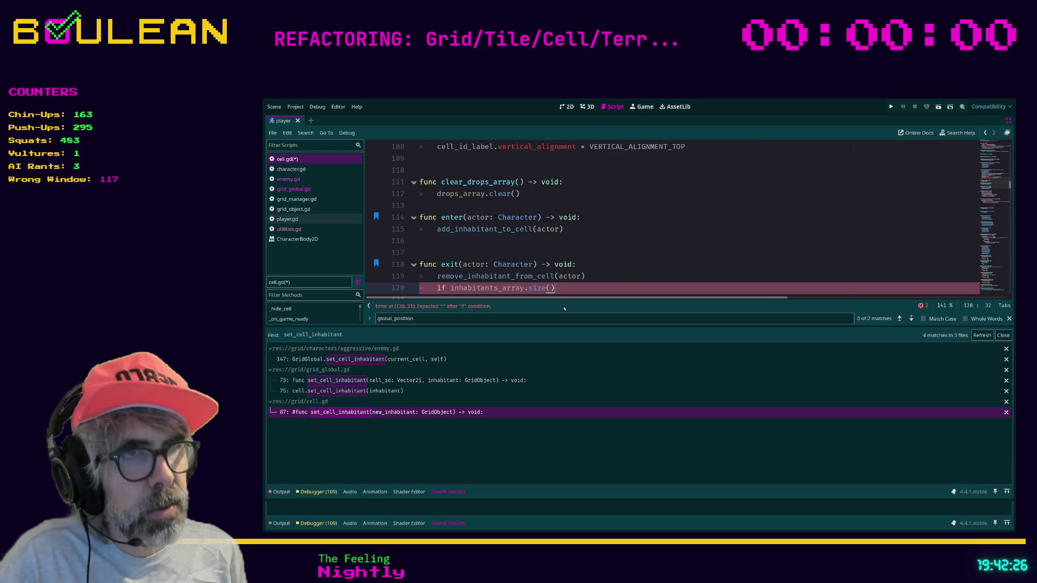
pyautogui.write(' == 0')
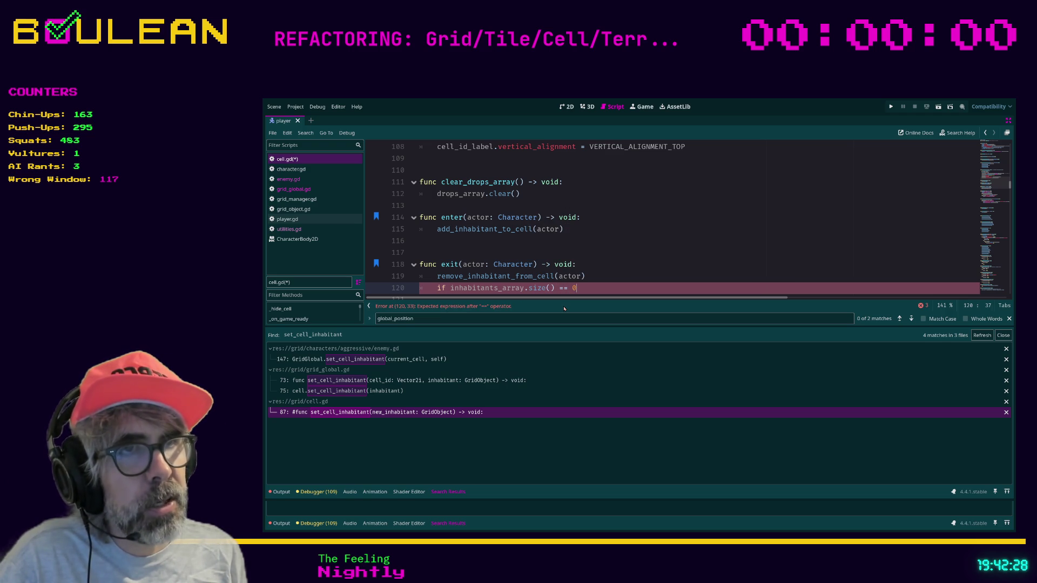
pyautogui.write(':')
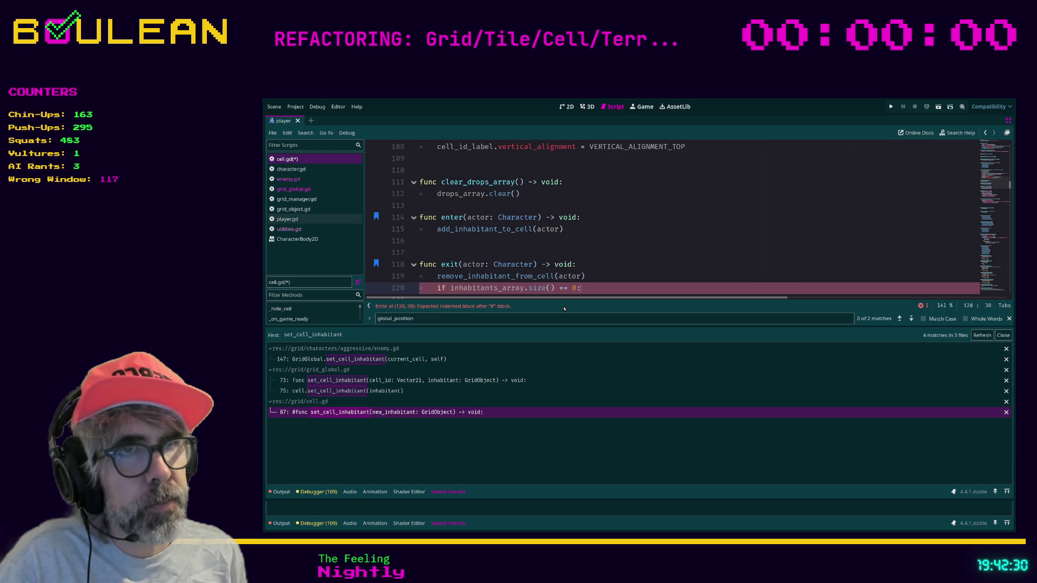
pyautogui.press('Return')
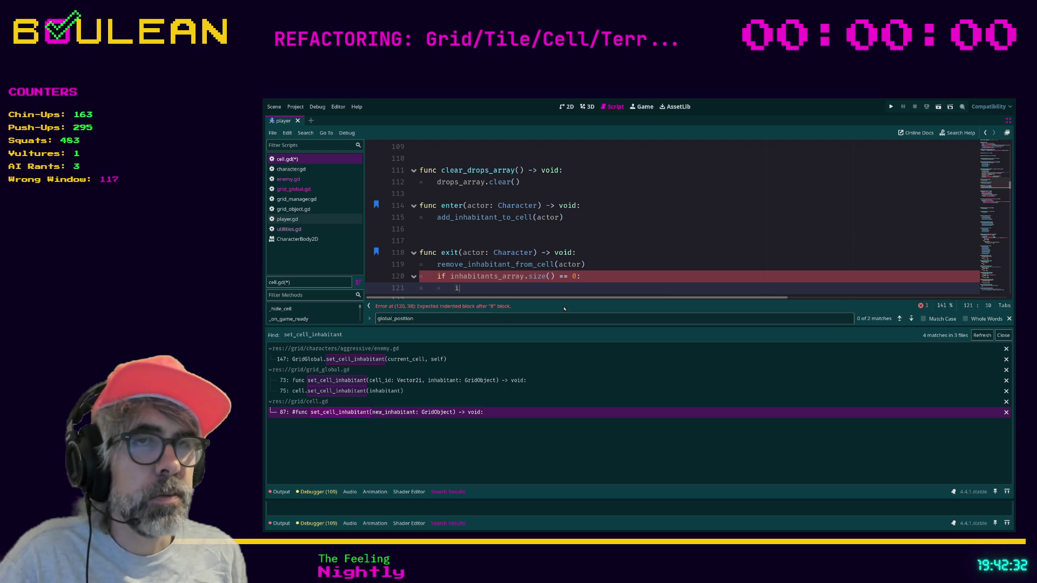
pyautogui.write('s')
pyautogui.press('Return')
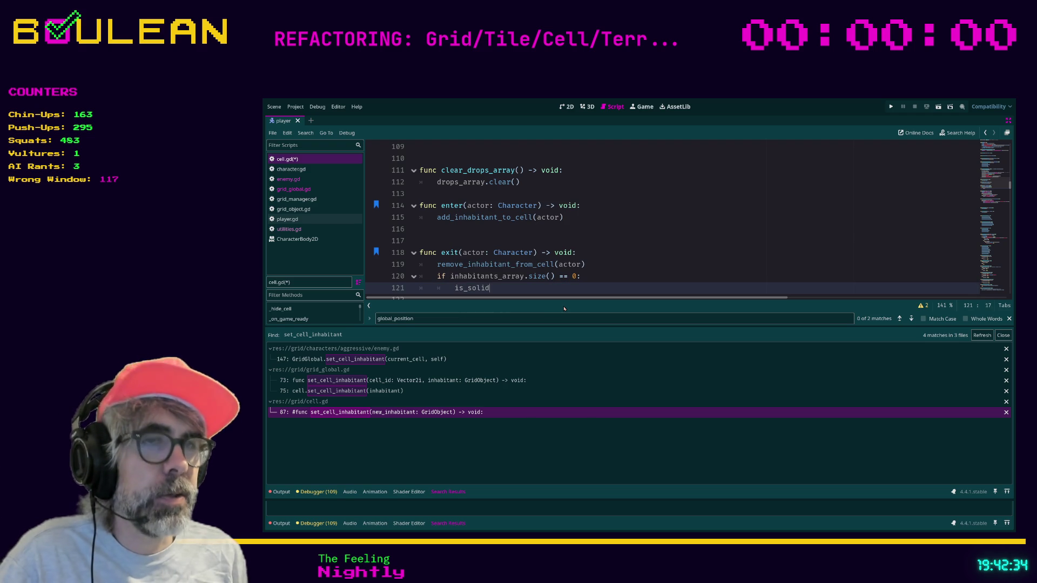
pyautogui.write(' = false')
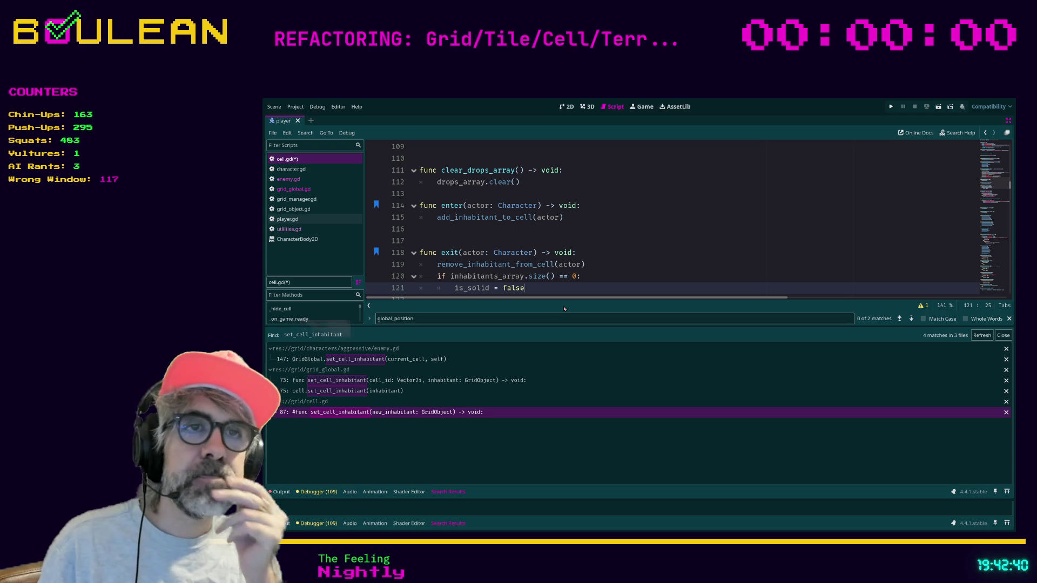
pyautogui.press('Return')
# Write an else branch setting is_solid = true, then delete it again
pyautogui.write('ekse')
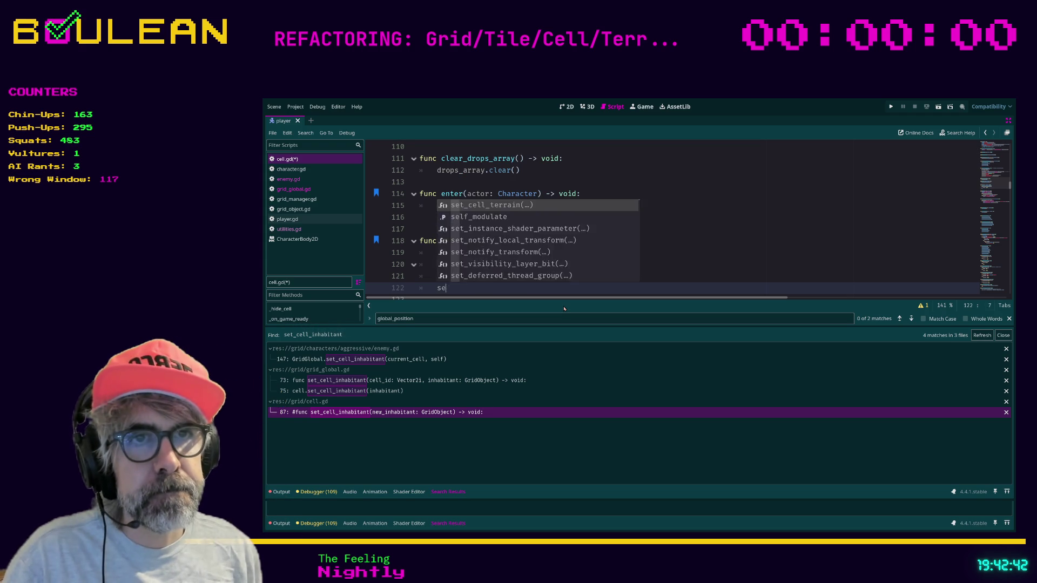
pyautogui.press('BackSpace')
pyautogui.press('BackSpace')
pyautogui.press('BackSpace')
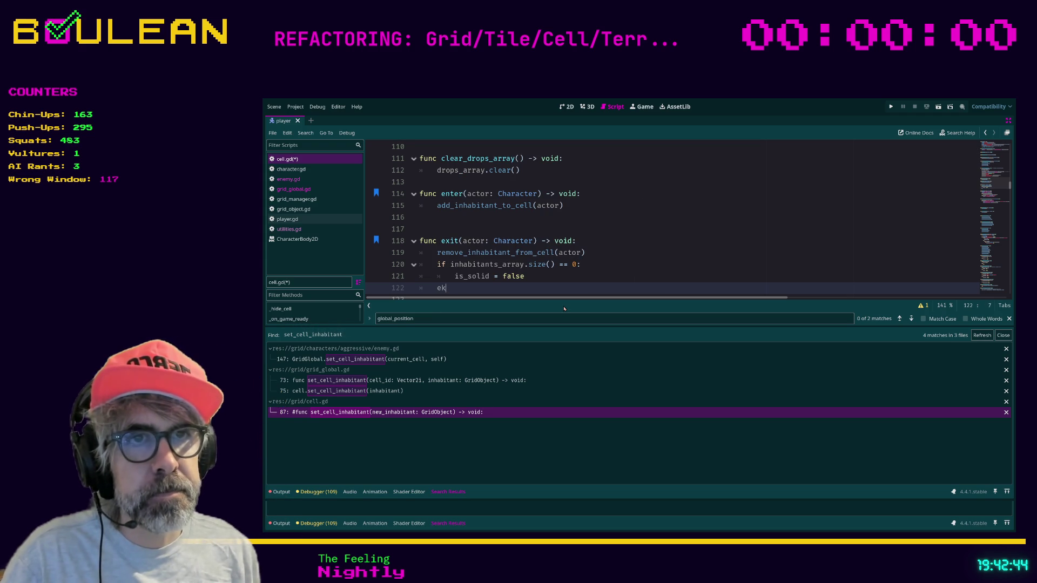
pyautogui.write('se:')
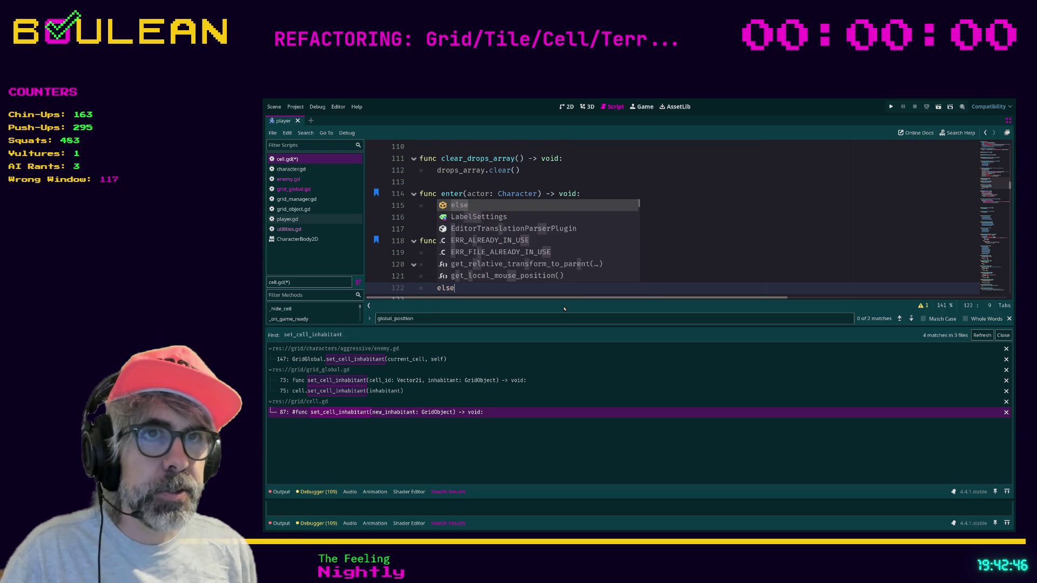
pyautogui.press('Return')
pyautogui.write('is_solid = true')
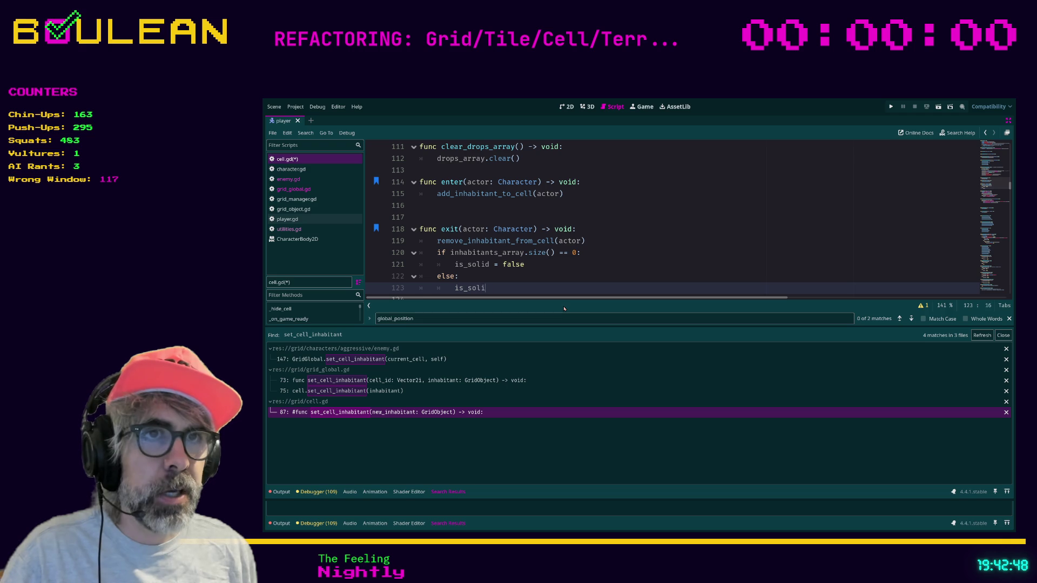
pyautogui.press('Escape')
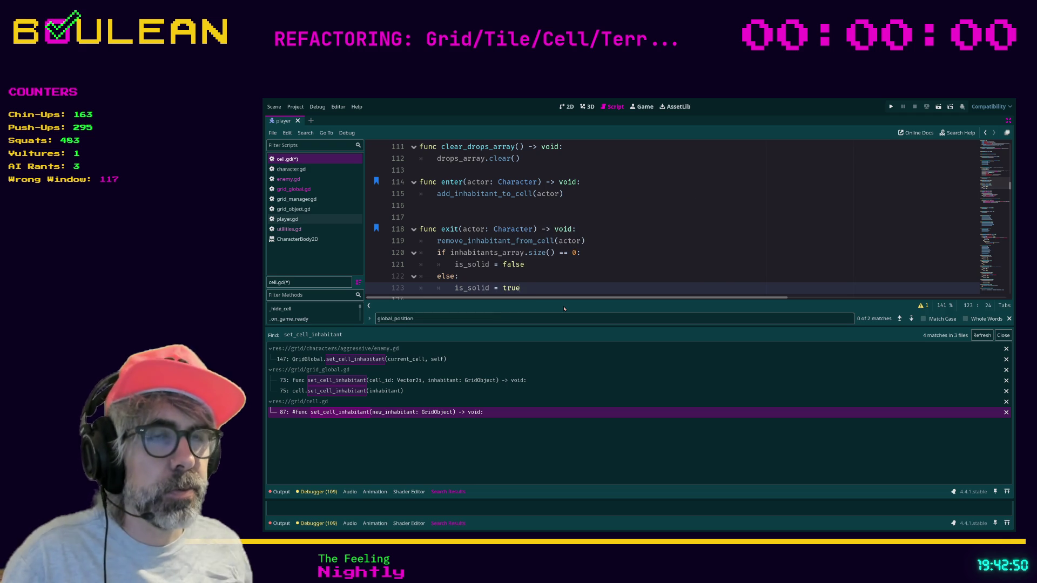
pyautogui.scroll(-1, 630, 232)
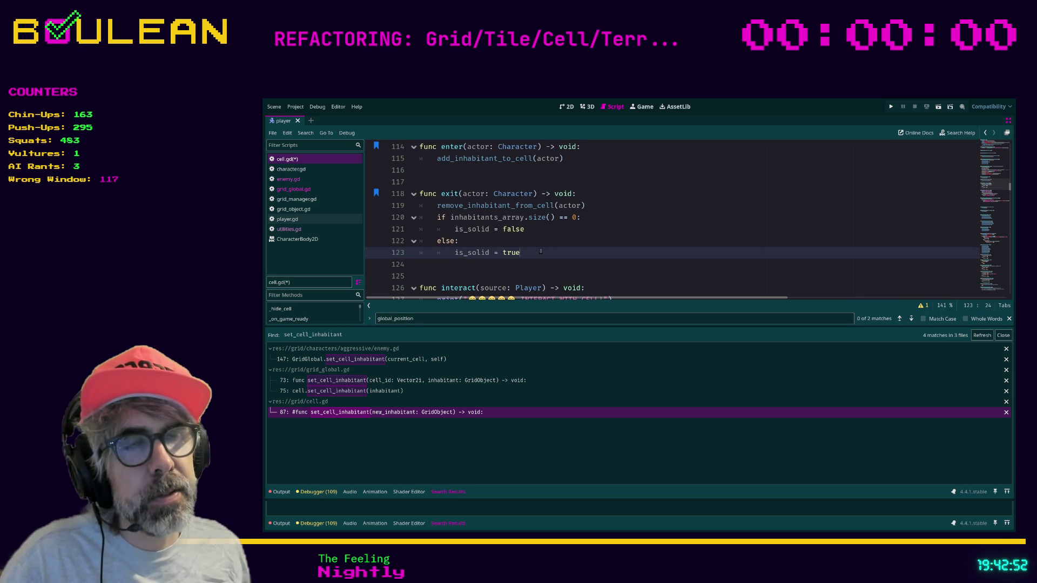
pyautogui.hotkey('shift', 'Up')
pyautogui.hotkey('shift', 'Home')
pyautogui.hotkey('shift', 'Home')
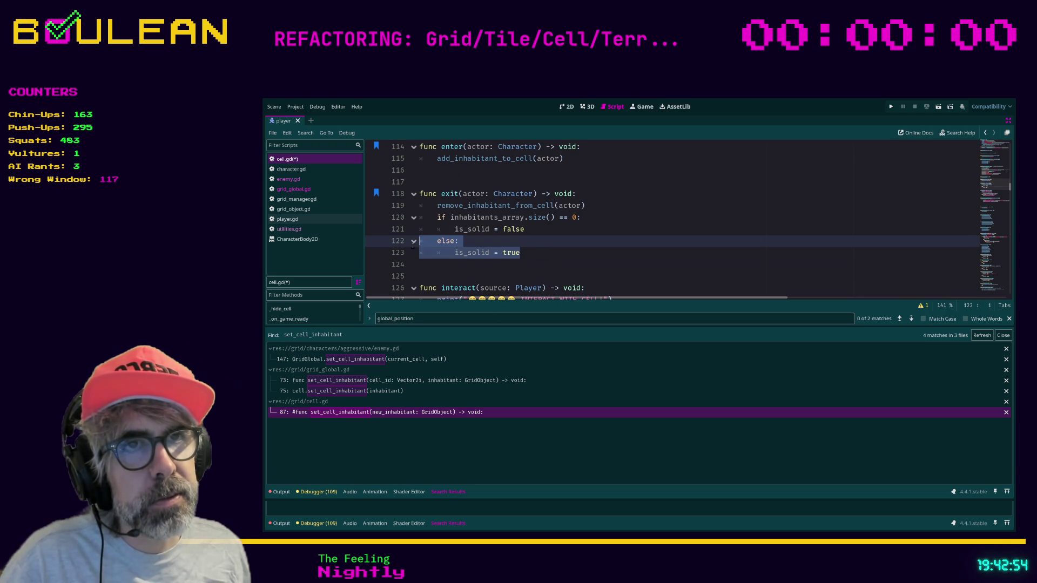
pyautogui.press('Delete')
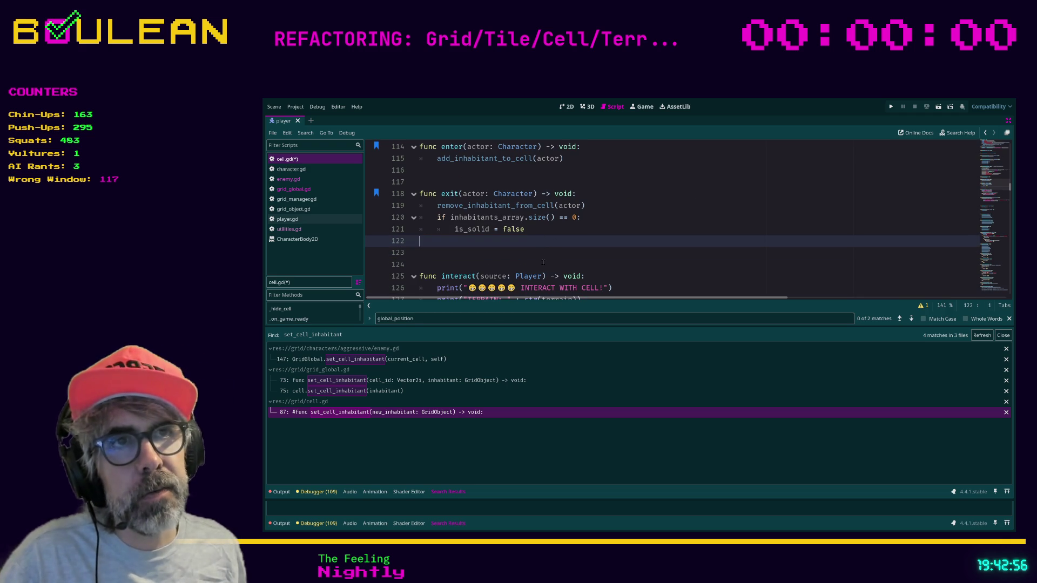
pyautogui.scroll(1, 534, 253)
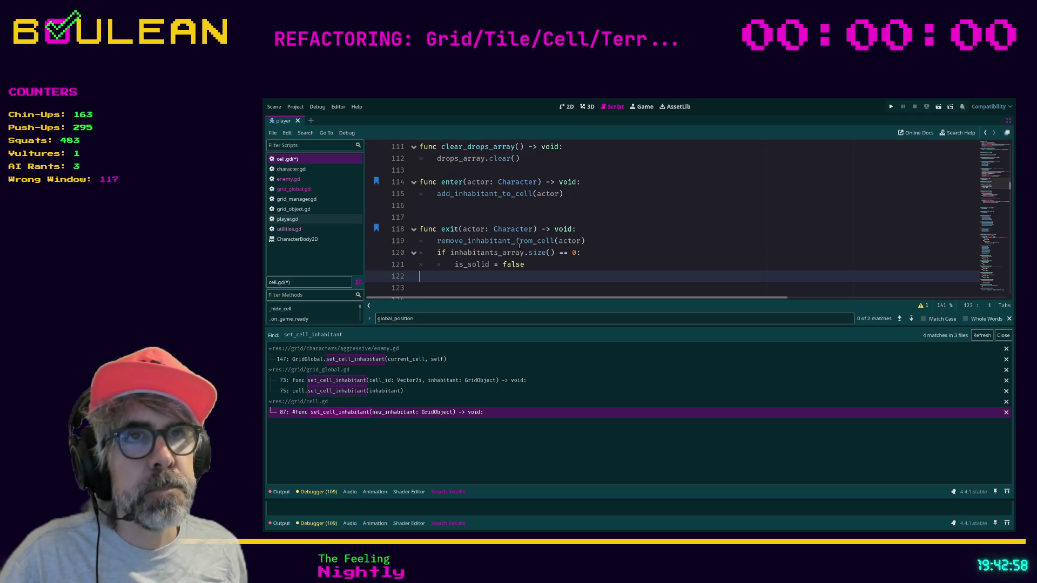
# Set is_solid = true inside enter() and save cell.gd
pyautogui.click(457, 206)
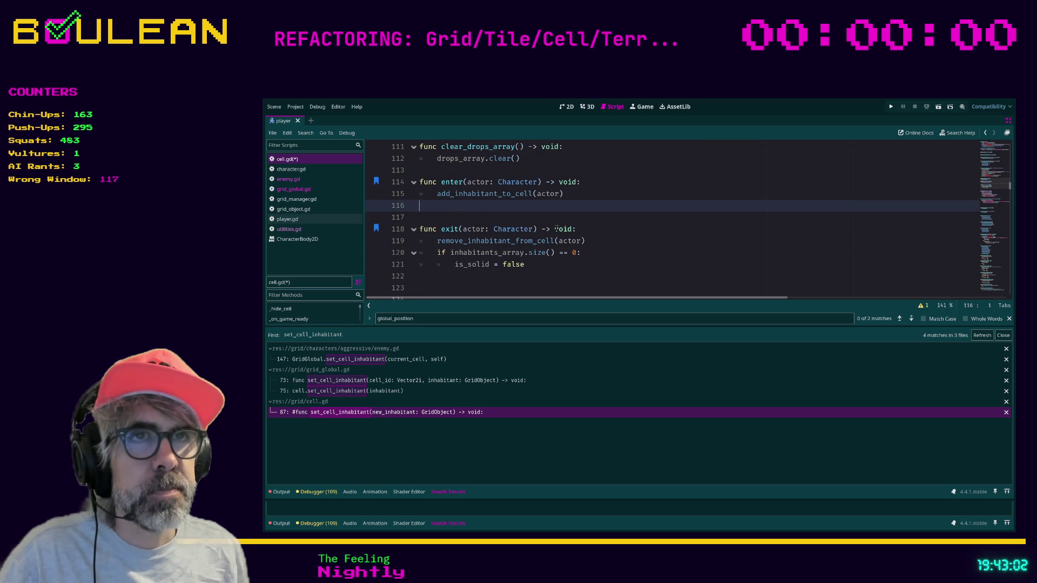
pyautogui.write('is_so')
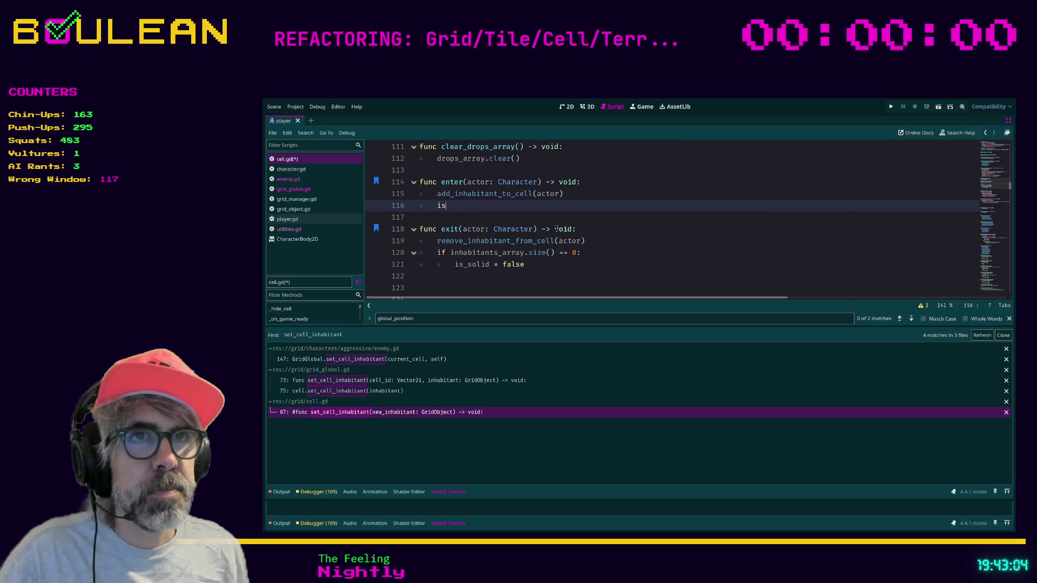
pyautogui.press('Return')
pyautogui.write('= tr')
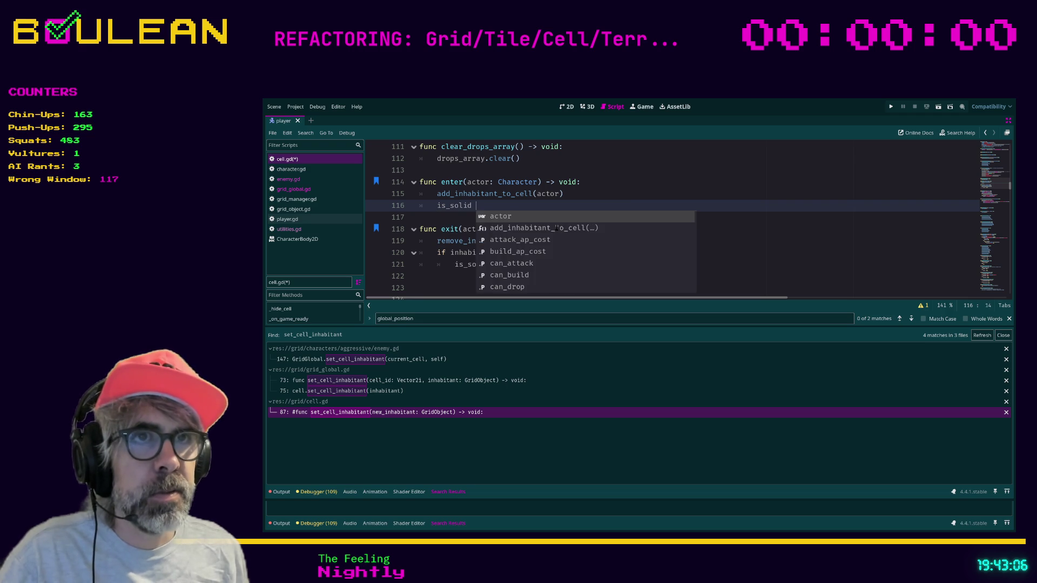
pyautogui.write('ue')
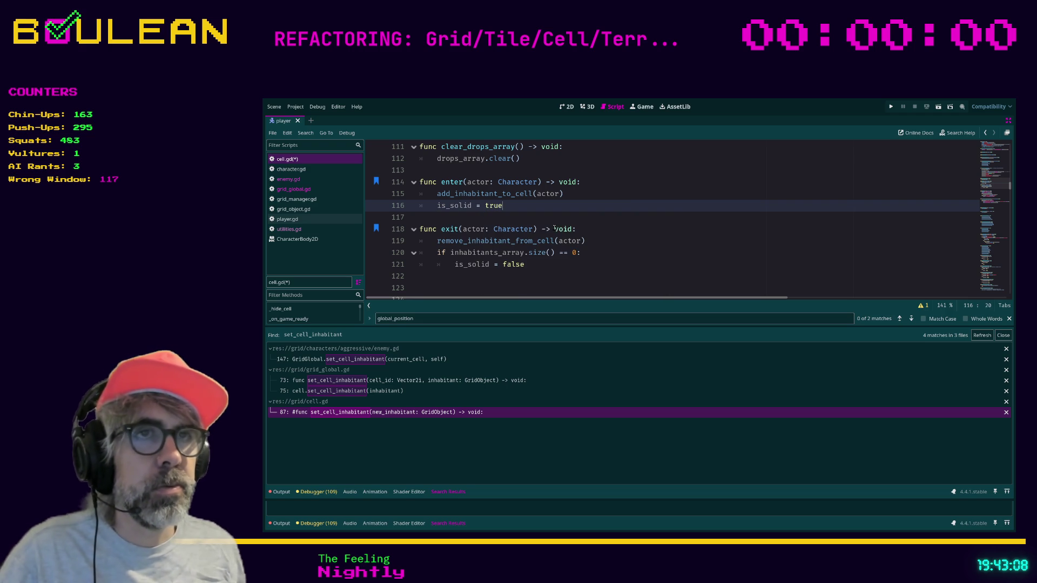
pyautogui.hotkey('ctrl', 's')
pyautogui.click(549, 197)
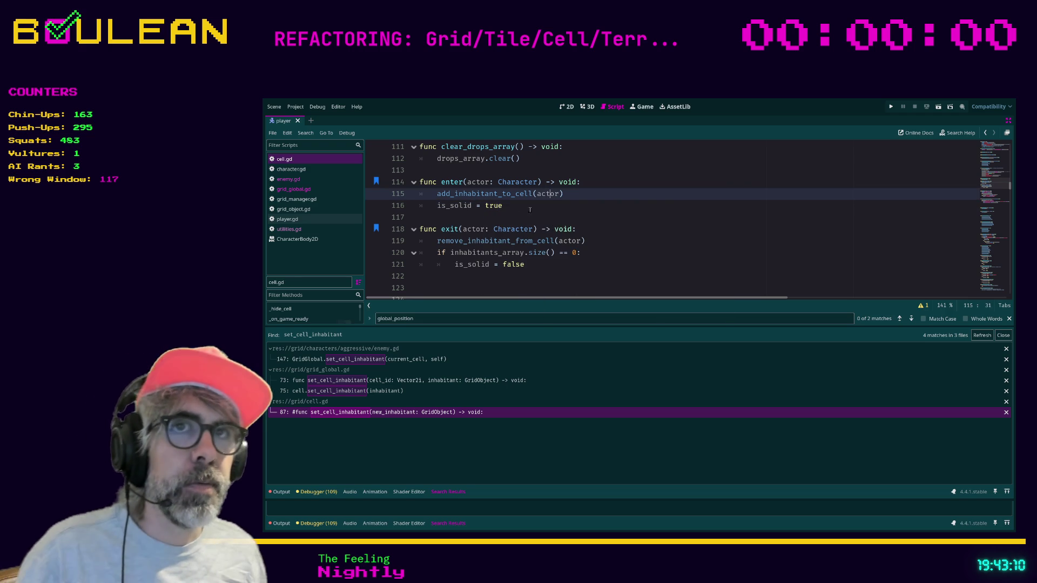
# Comment out the set_cell_is_solid_to_false(previous_cell) call on line 147 of enemy.gd
pyautogui.click(288, 179)
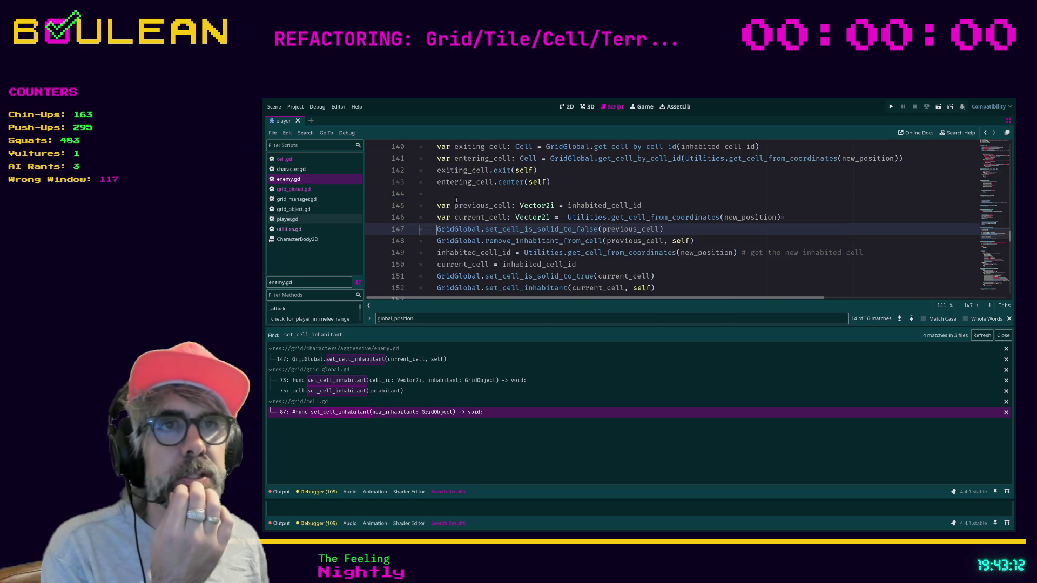
pyautogui.click(689, 231)
pyautogui.hotkey('ctrl', 'k')
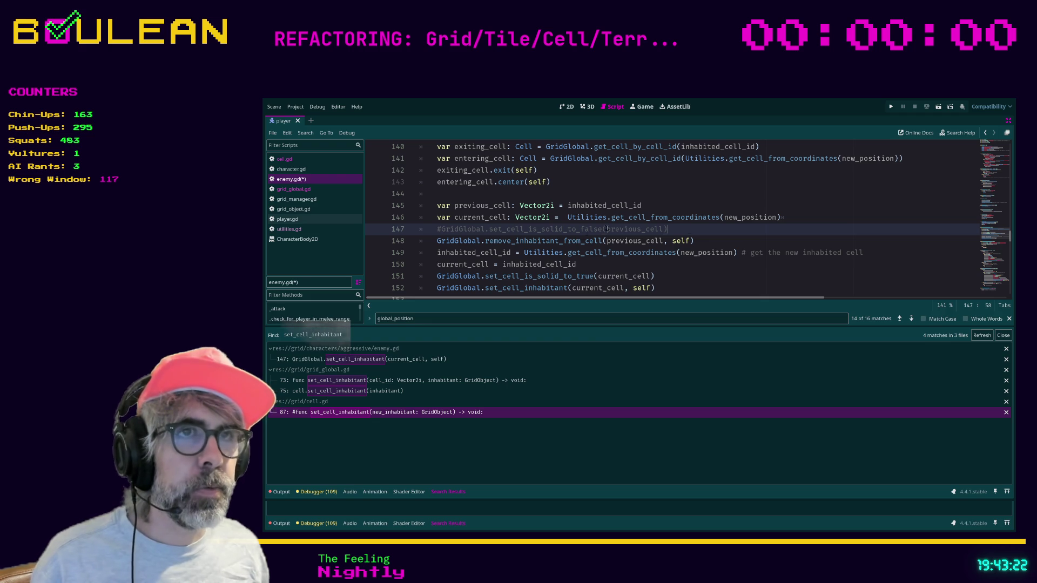
# Inspect the remove_inhabitant_from_cell definitions in grid_global.gd and cell.gd, then return to enemy.gd
pyautogui.keyDown('ctrl'); pyautogui.click(558, 244); pyautogui.keyUp('ctrl')
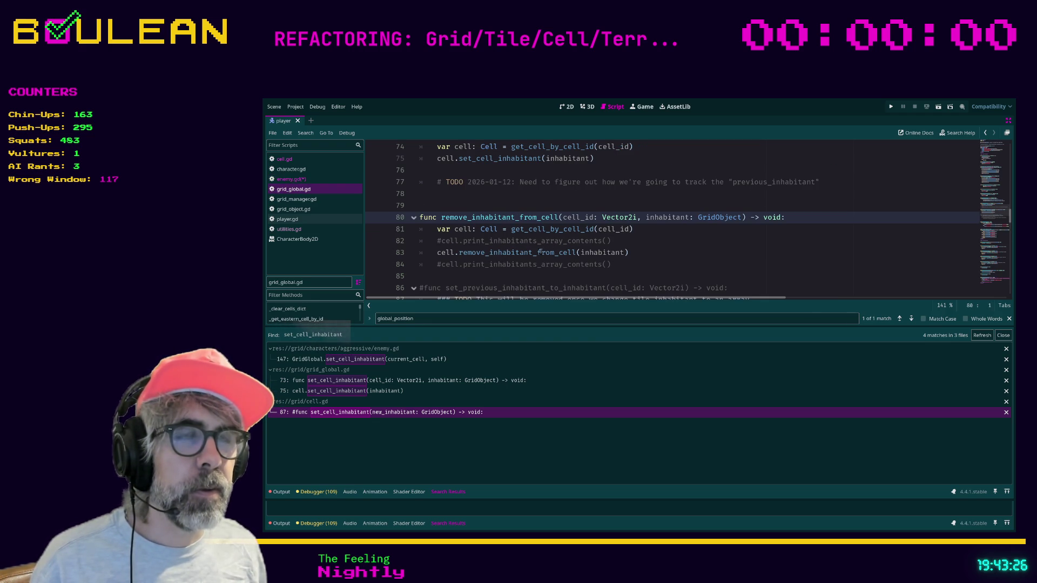
pyautogui.keyDown('ctrl'); pyautogui.click(556, 253); pyautogui.keyUp('ctrl')
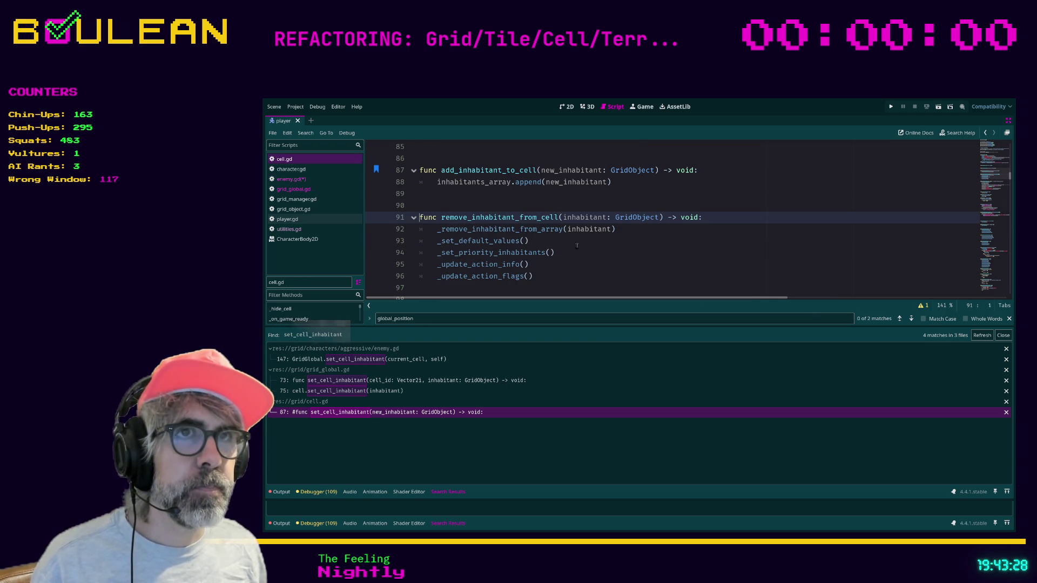
pyautogui.click(606, 250)
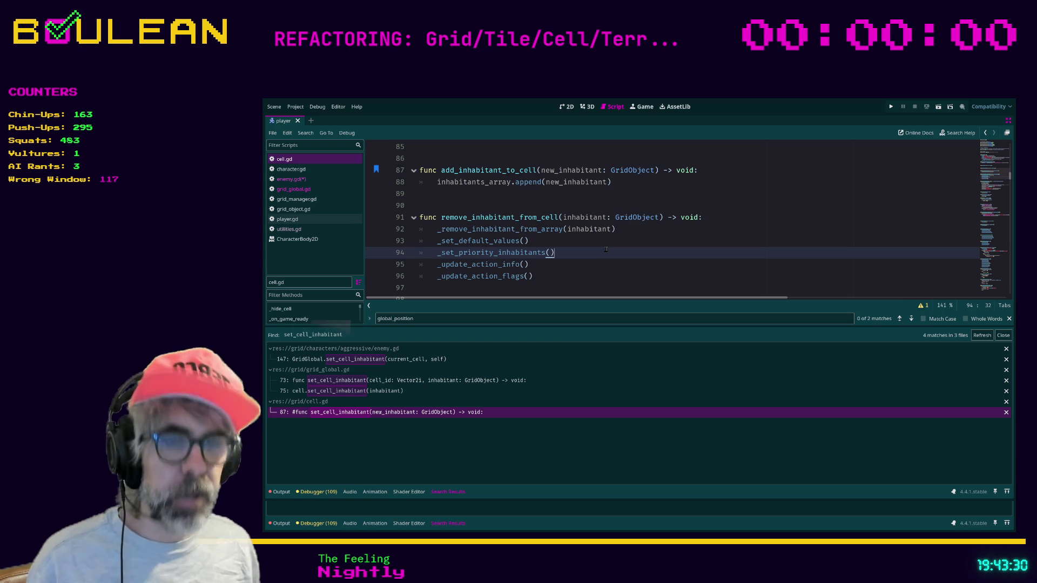
pyautogui.hotkey('ctrl', 'b')
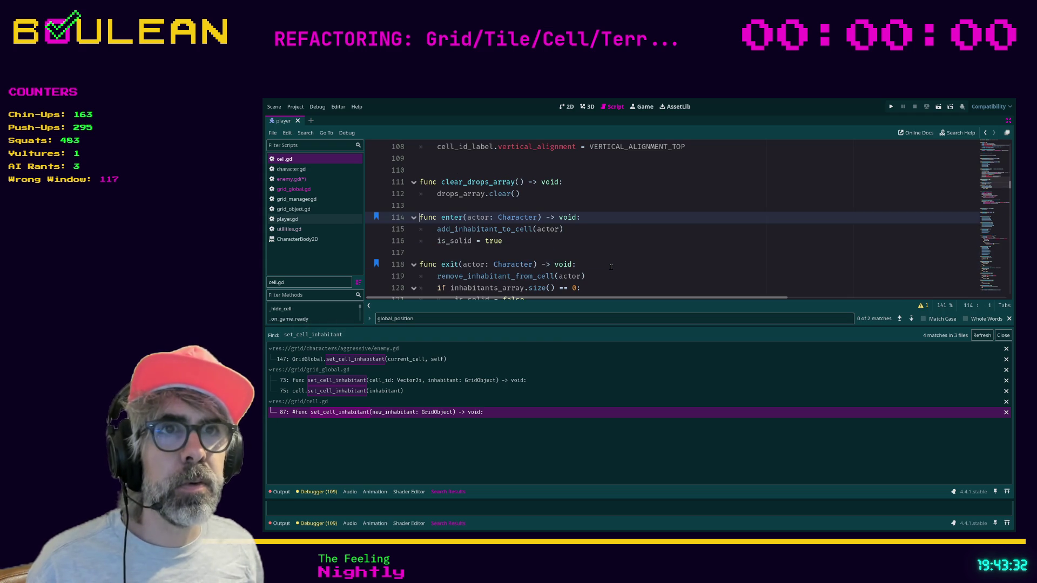
# Comment out the remove_inhabitant_from_cell call on line 148 of enemy.gd
pyautogui.click(304, 180)
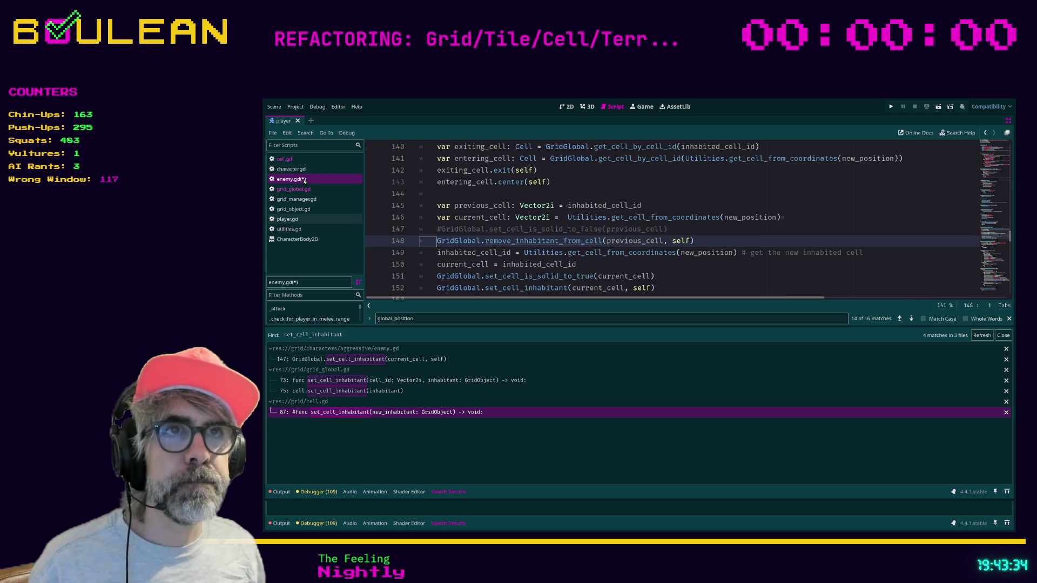
pyautogui.hotkey('ctrl', 'k')
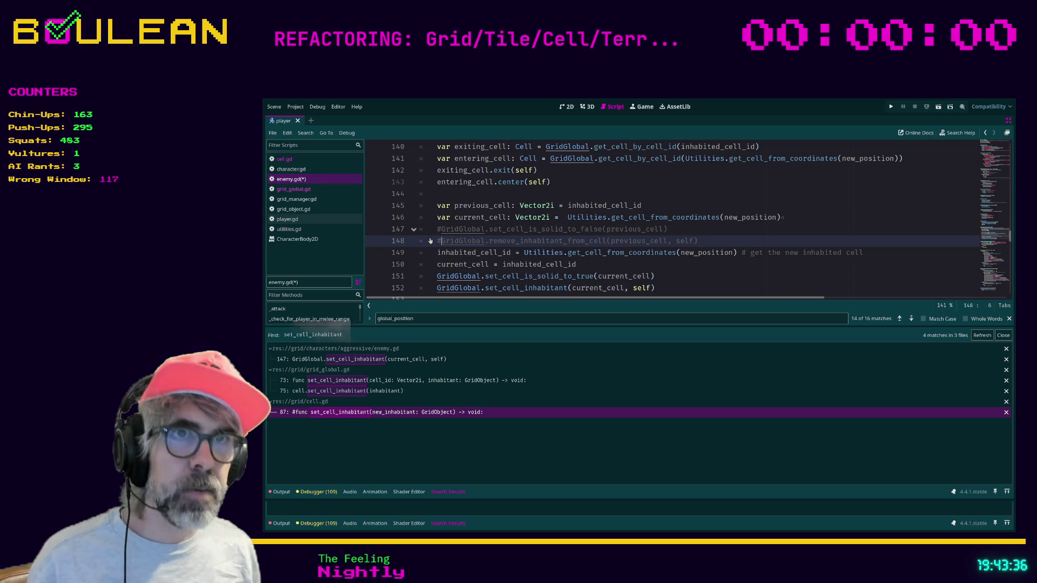
pyautogui.click(602, 267)
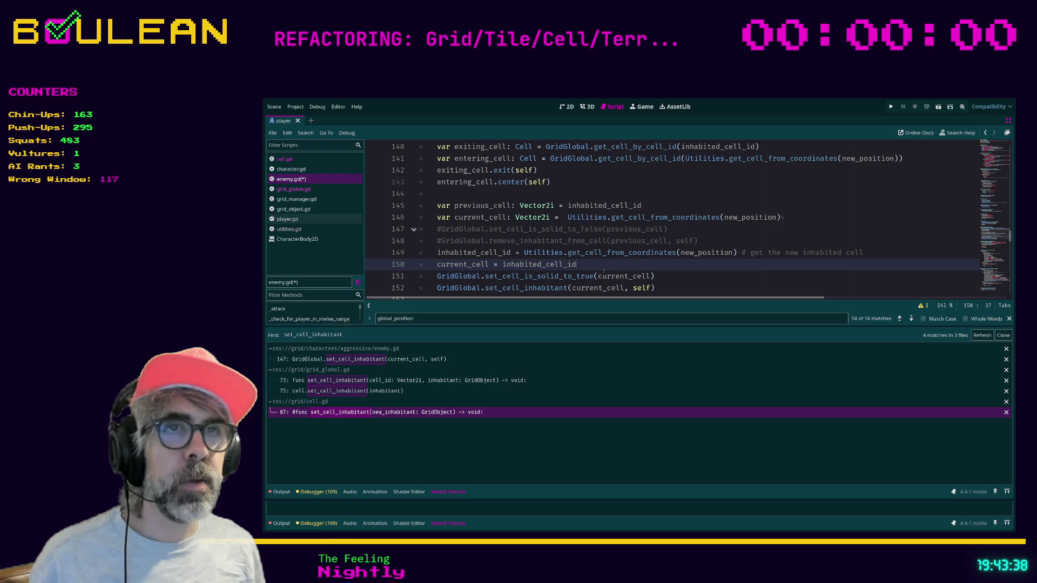
pyautogui.scroll(1, 599, 276)
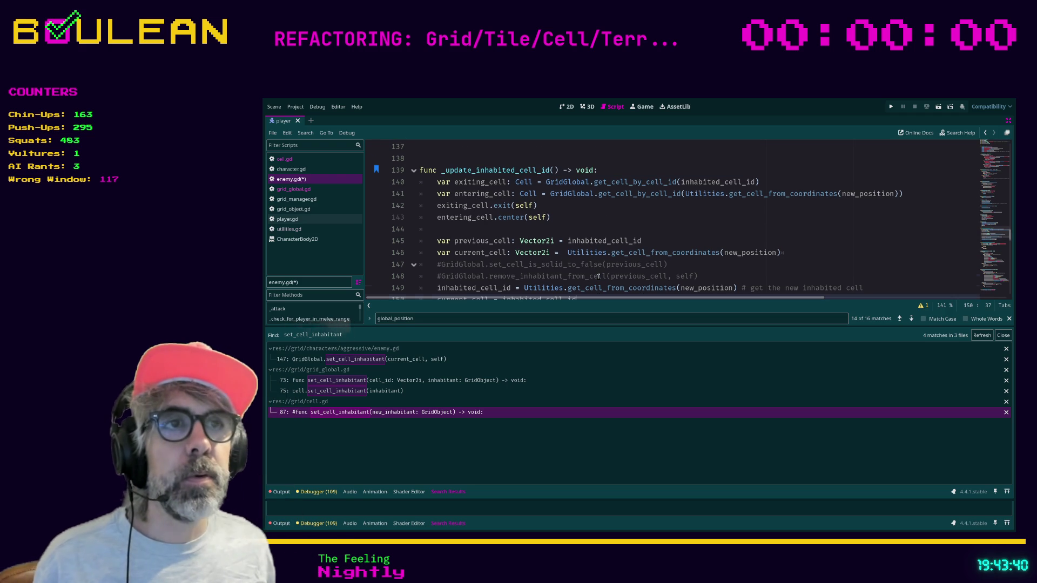
pyautogui.scroll(-2, 598, 276)
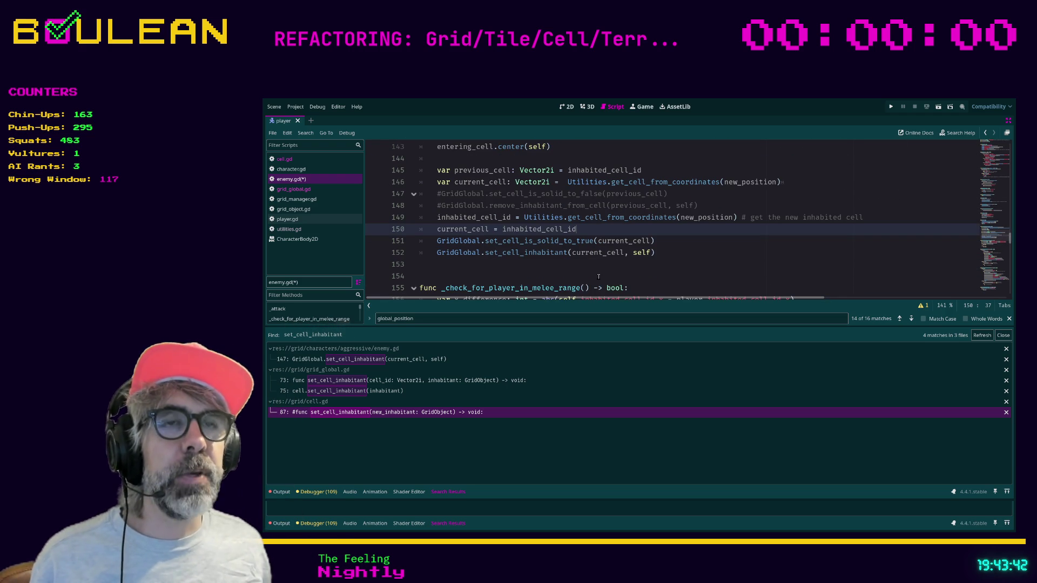
pyautogui.scroll(1, 653, 276)
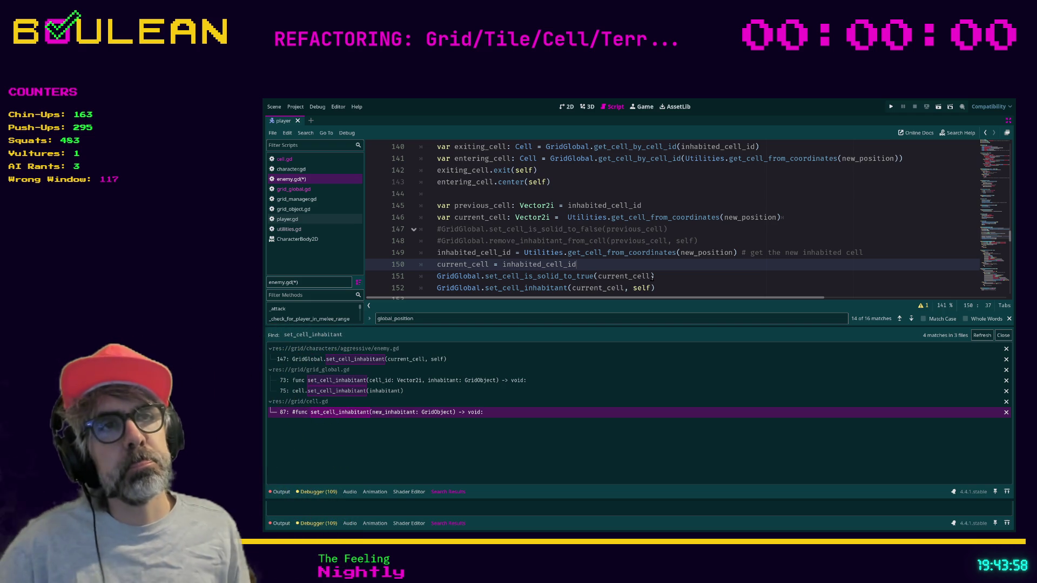
pyautogui.scroll(-1, 608, 262)
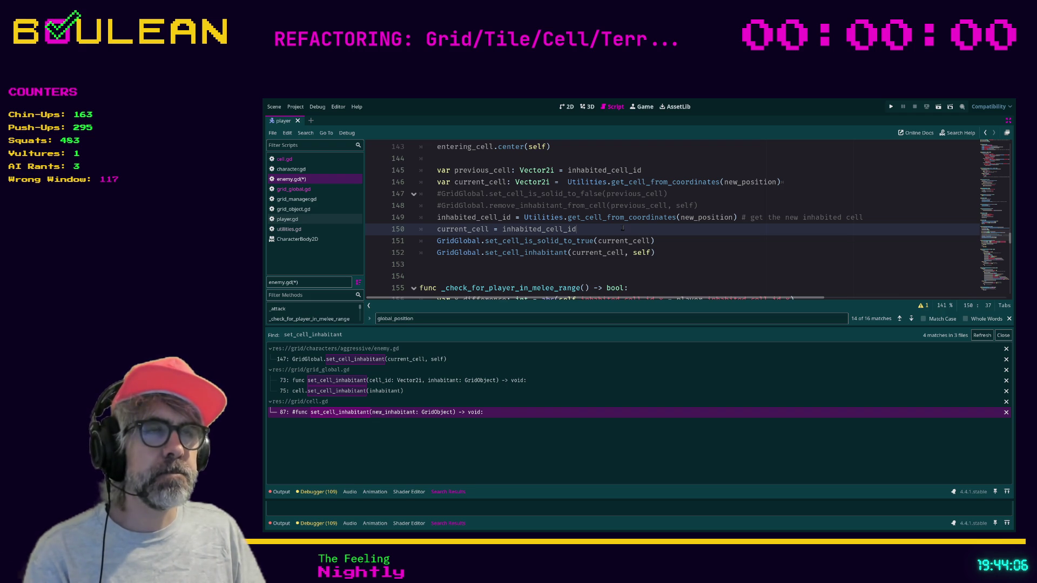
pyautogui.scroll(1, 648, 234)
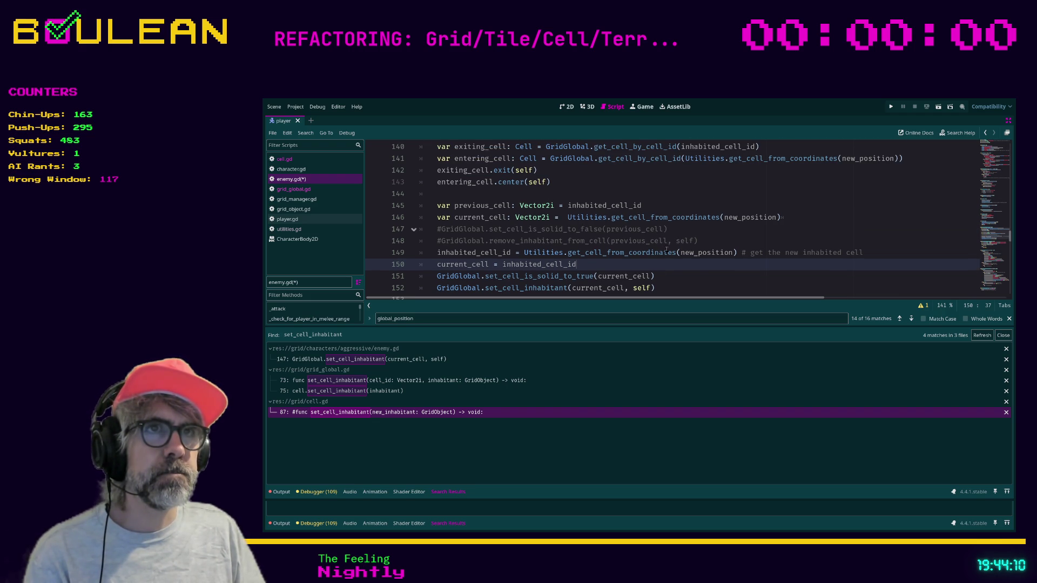
pyautogui.scroll(1, 666, 250)
pyautogui.scroll(-1, 667, 250)
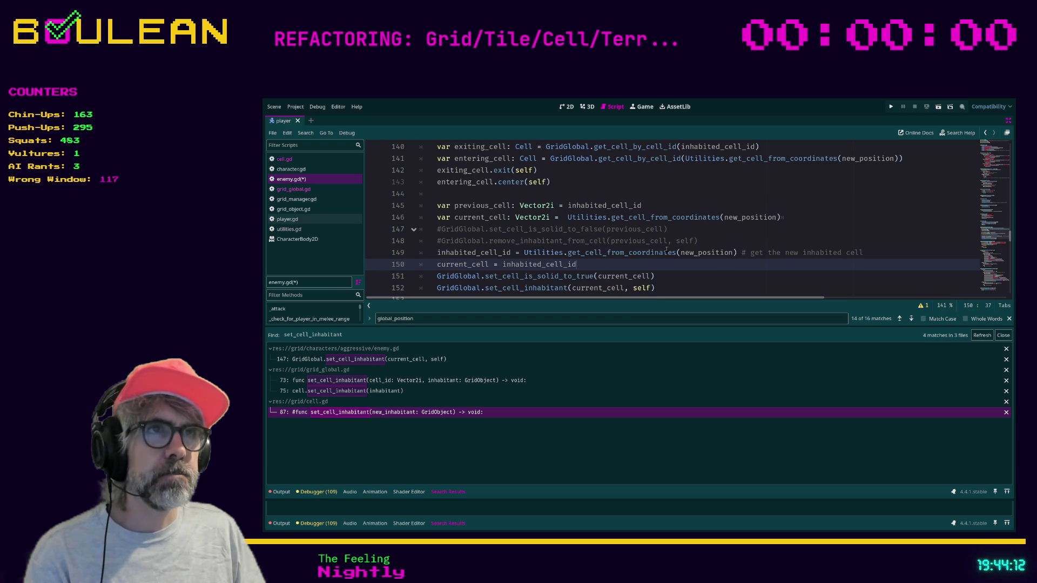
pyautogui.scroll(-1, 666, 250)
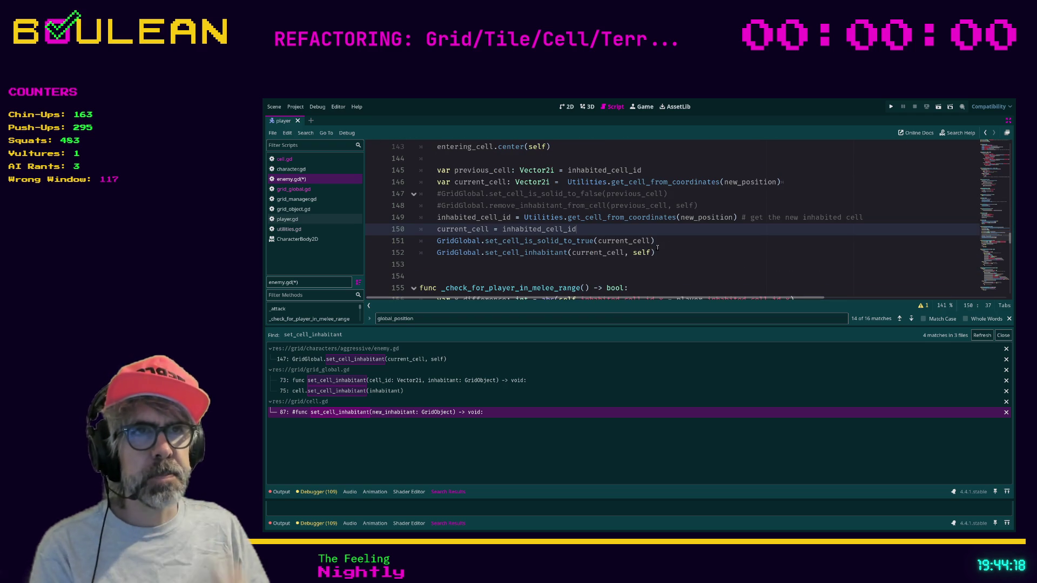
# Comment out the set_cell_is_solid_to_true, set_cell_inhabitant, current_cell and inhabited_cell_id lines, then save
pyautogui.click(665, 244)
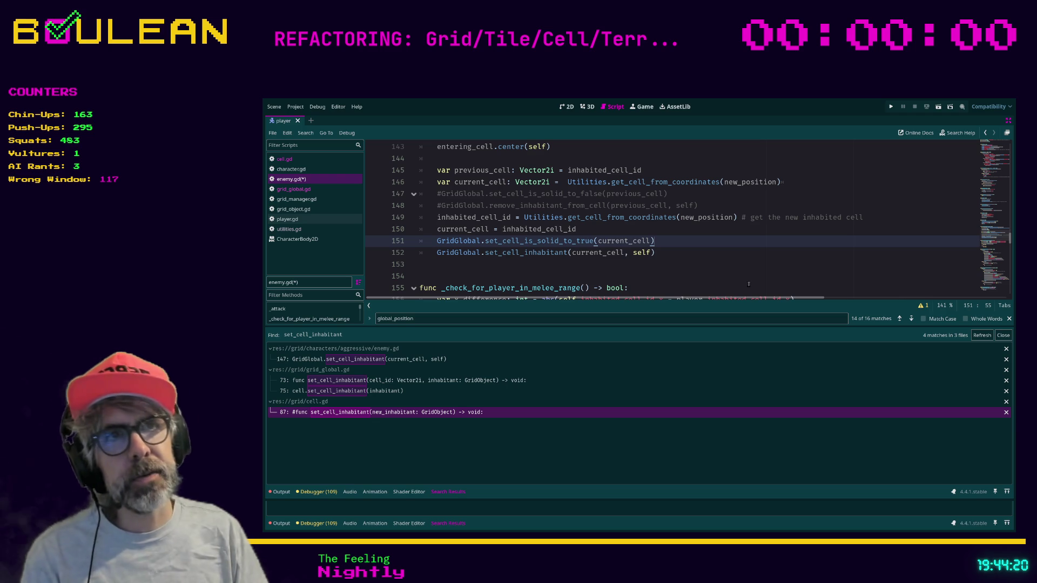
pyautogui.hotkey('ctrl', 'k')
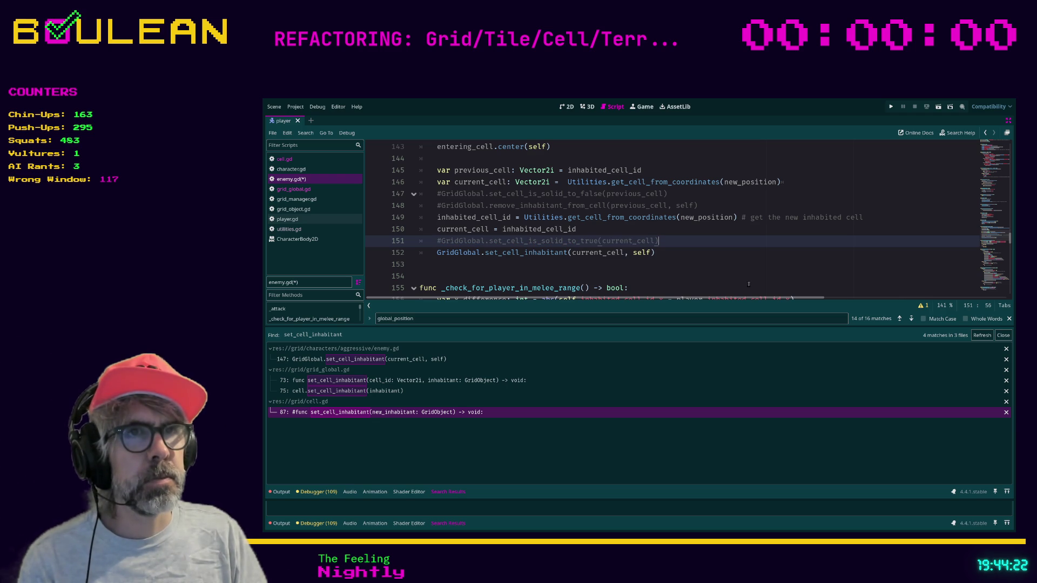
pyautogui.press('Down')
pyautogui.hotkey('ctrl', 'k')
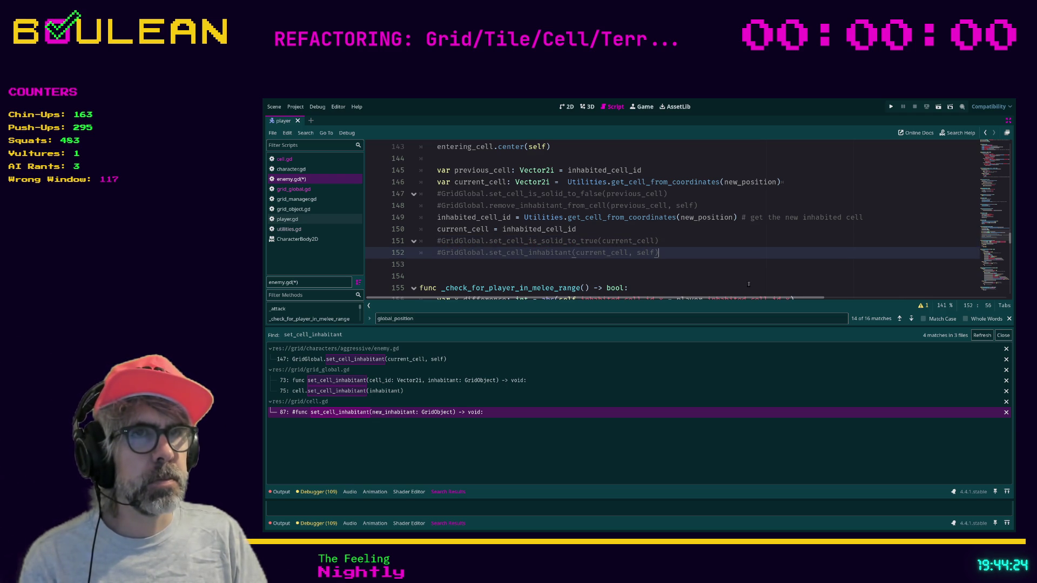
pyautogui.press('Up')
pyautogui.press('Up')
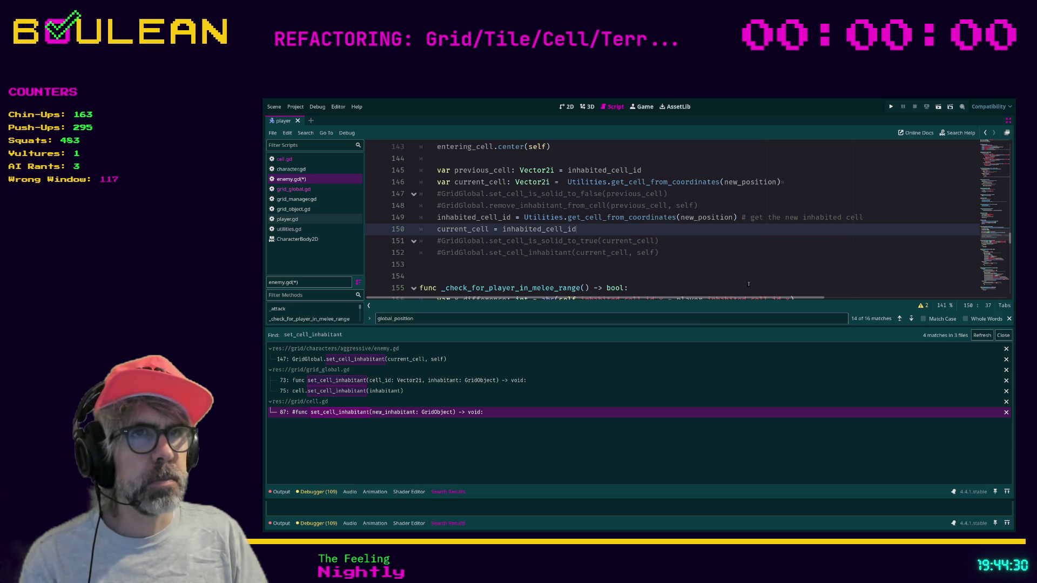
pyautogui.hotkey('ctrl', 'k')
pyautogui.press('Up')
pyautogui.hotkey('ctrl', 'k')
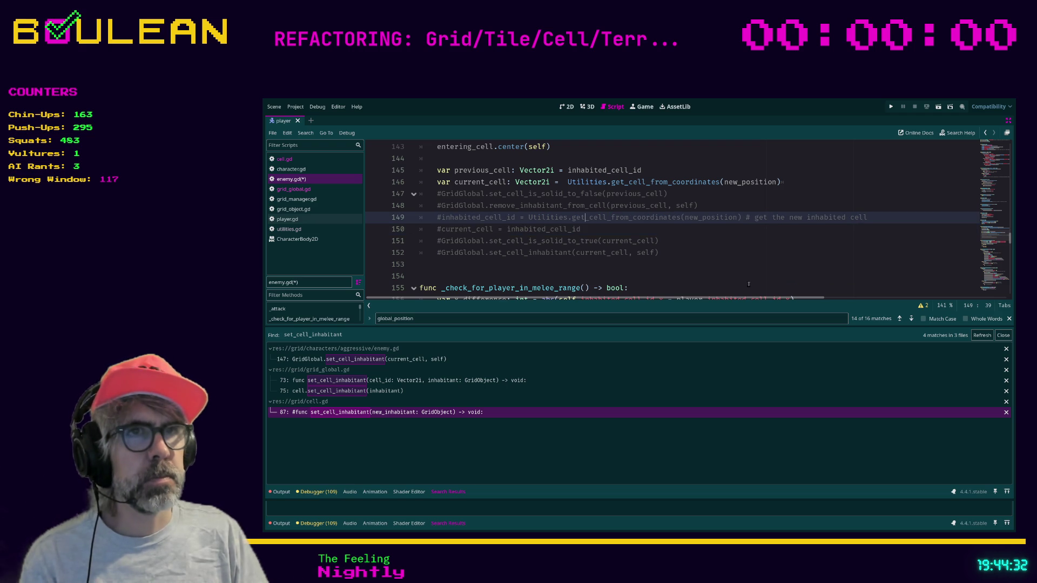
pyautogui.click(701, 264)
pyautogui.hotkey('ctrl', 's')
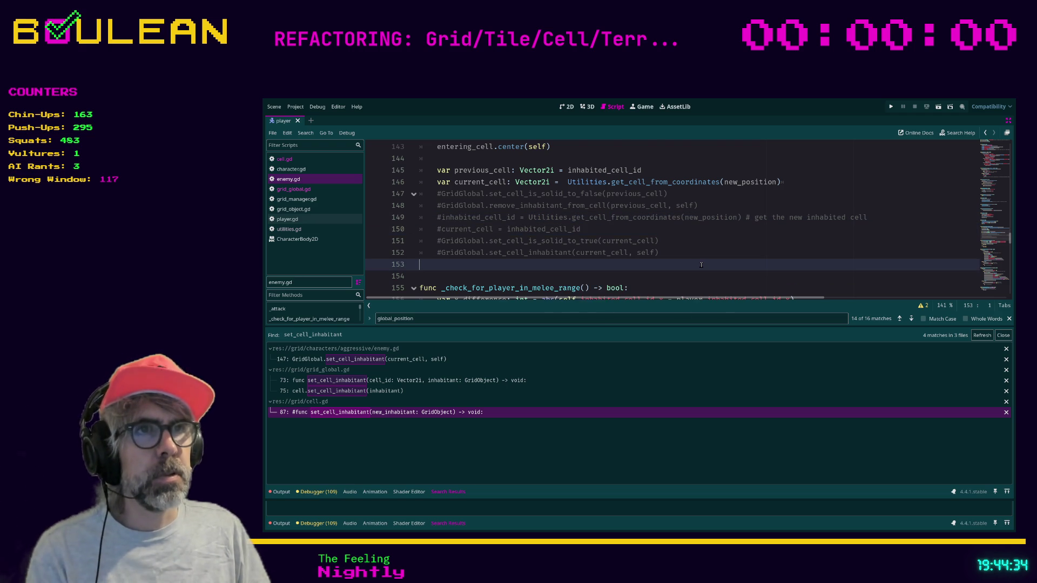
# Delete the blank line after the center call and comment out the previous_cell and current_cell declarations
pyautogui.scroll(1, 701, 265)
pyautogui.scroll(1, 701, 264)
pyautogui.click(551, 230)
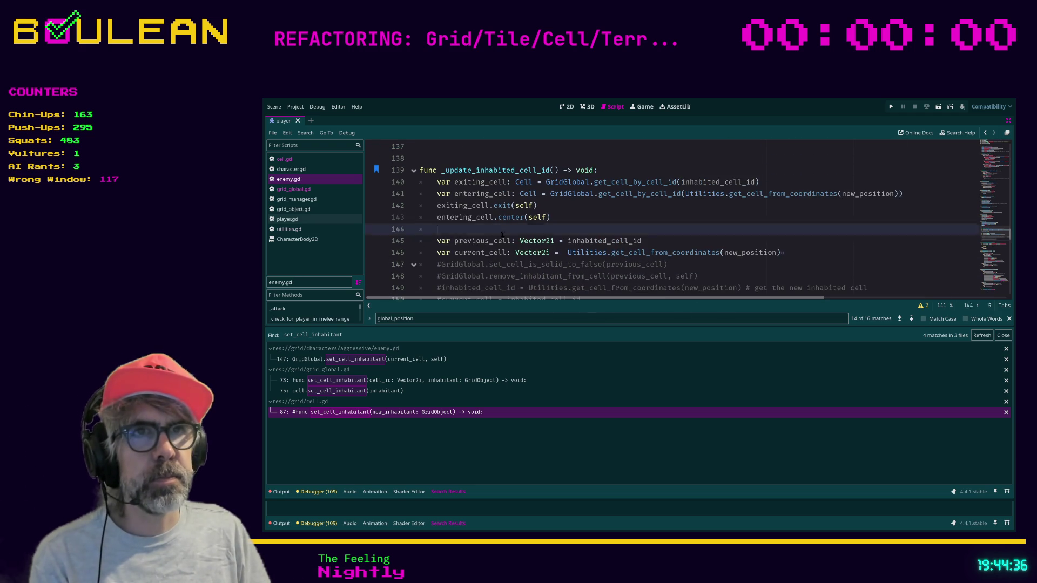
pyautogui.press('BackSpace')
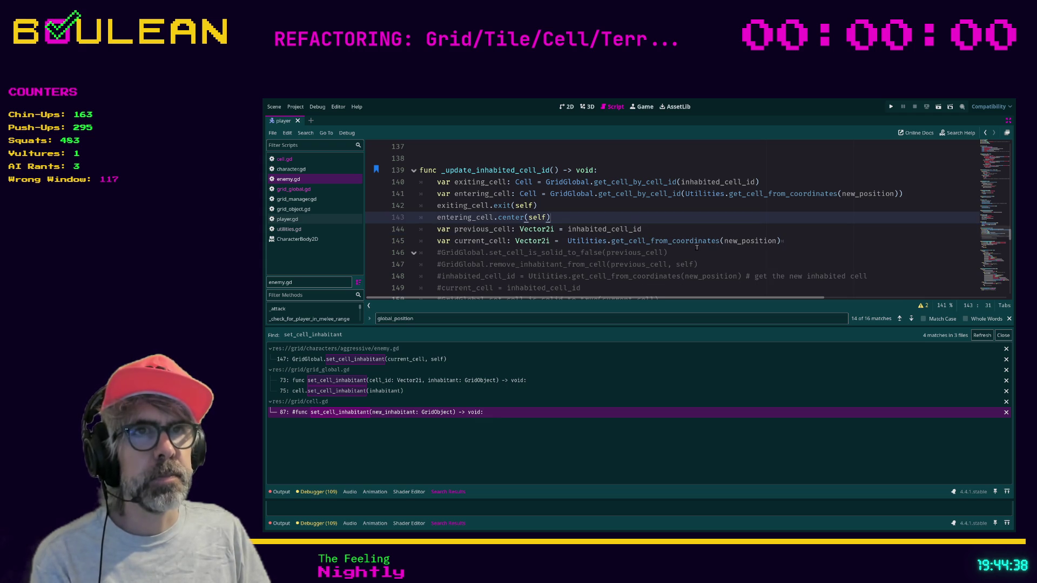
pyautogui.click(808, 243)
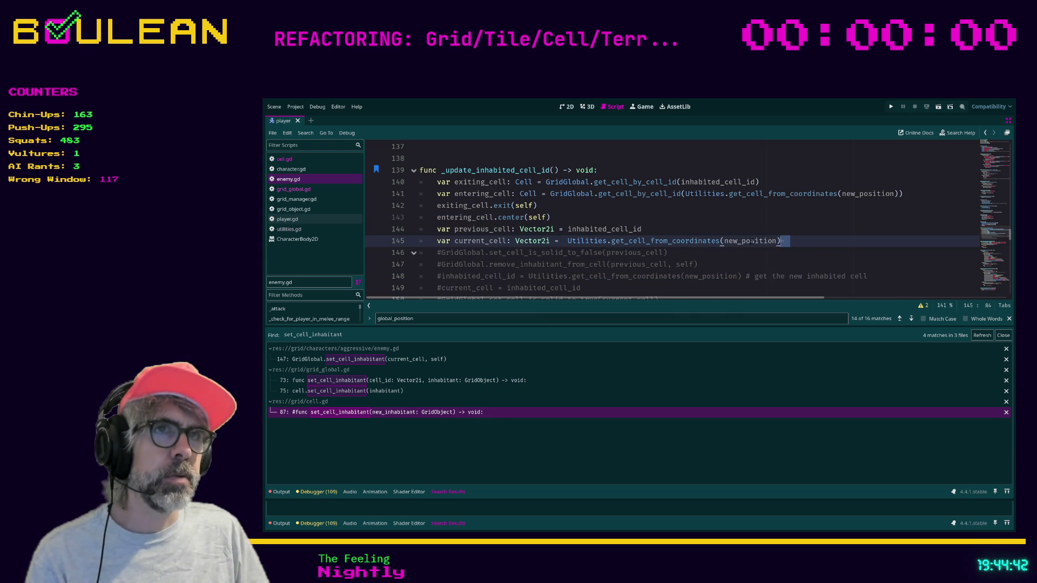
pyautogui.moveTo(809, 243); pyautogui.dragTo(407, 230)
pyautogui.hotkey('ctrl', 'k')
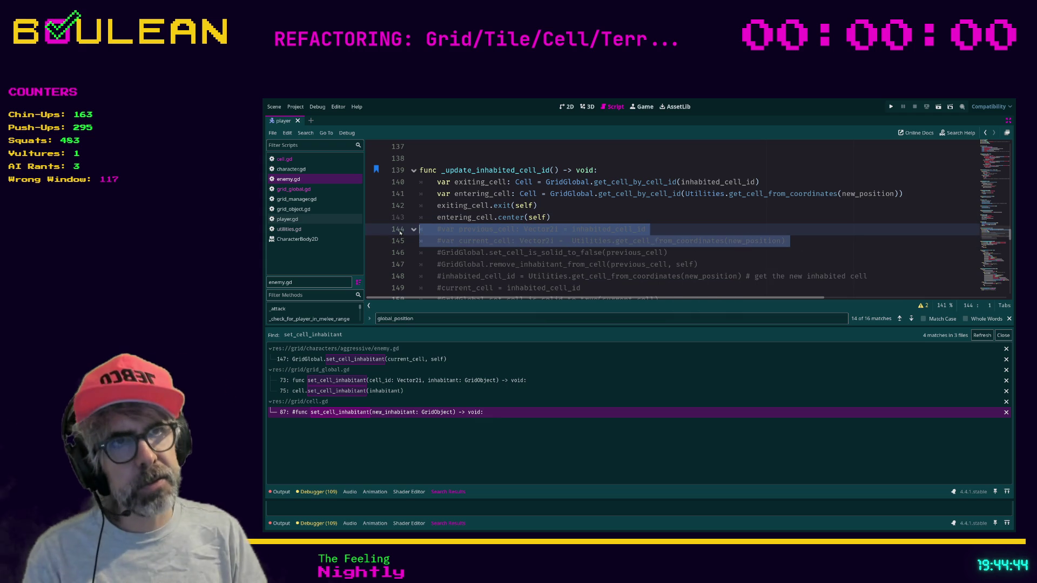
pyautogui.click(582, 221)
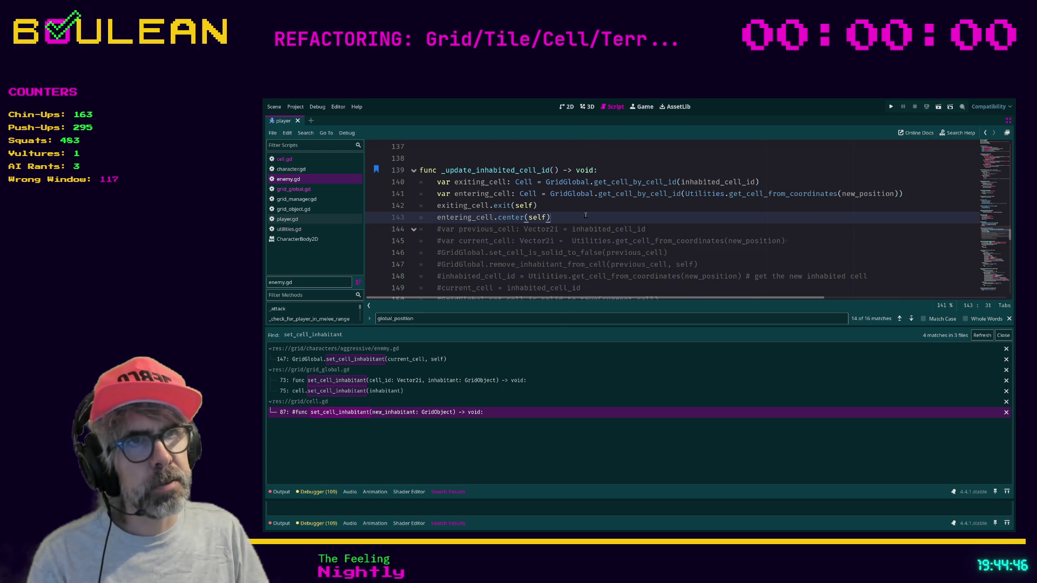
pyautogui.scroll(-2, 586, 216)
pyautogui.click(577, 251)
# Run the game, hit the nonexistent 'center' error, and change line 143 to entering_cell.enter(self)
pyautogui.press('F5')
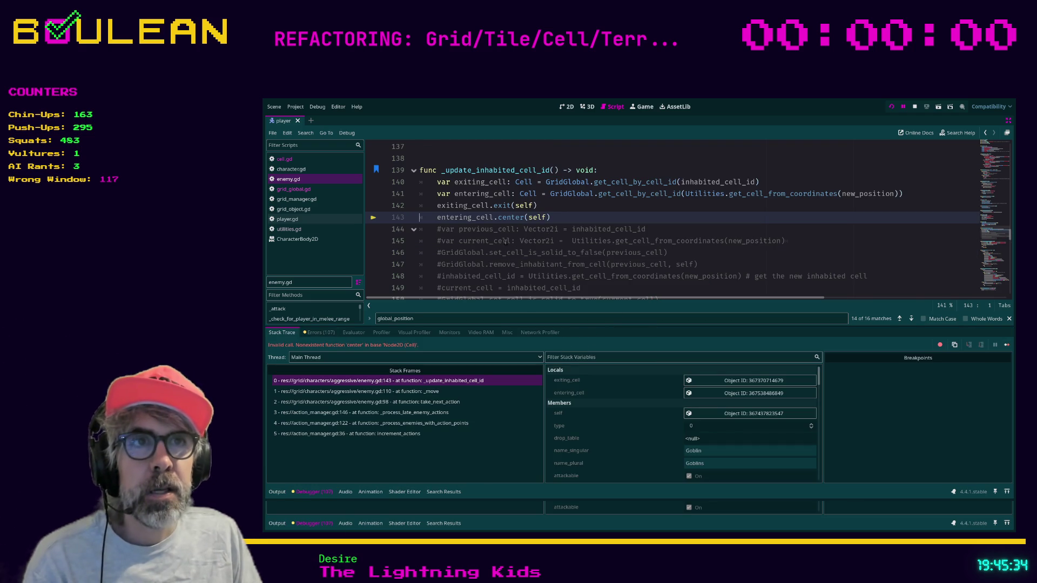
pyautogui.click(504, 217)
pyautogui.press('BackSpace')
pyautogui.press('BackSpace')
pyautogui.write('e')
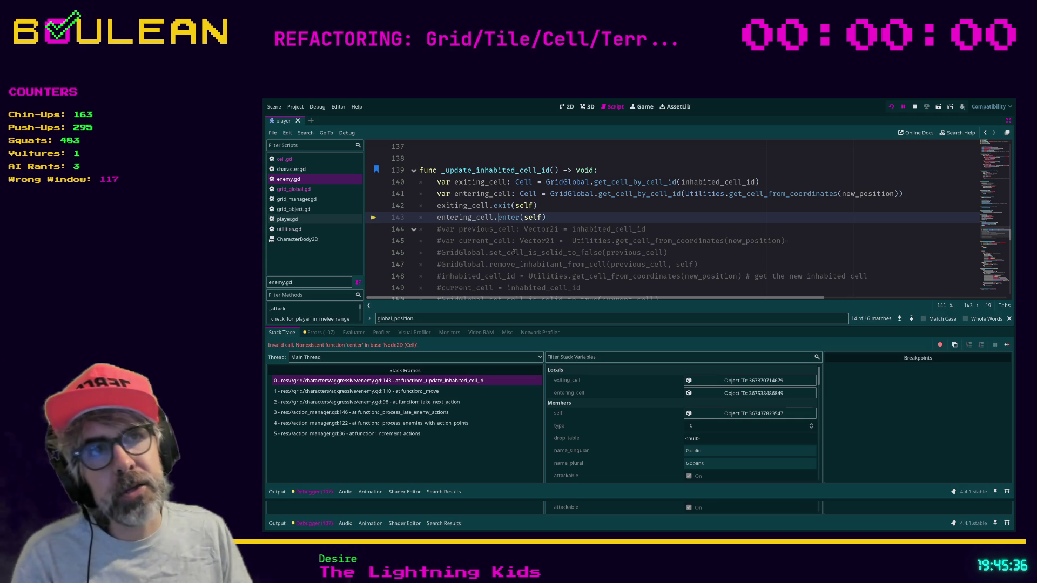
pyautogui.click(584, 215)
pyautogui.press('F5')
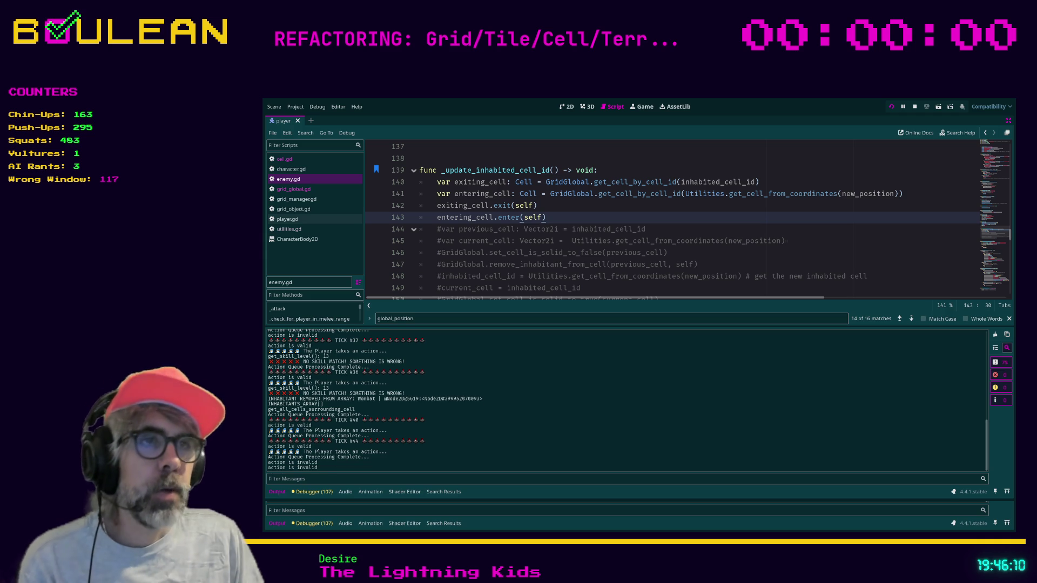
# Stop the running game and review the Output log ending at TICK #44
pyautogui.press('F8')
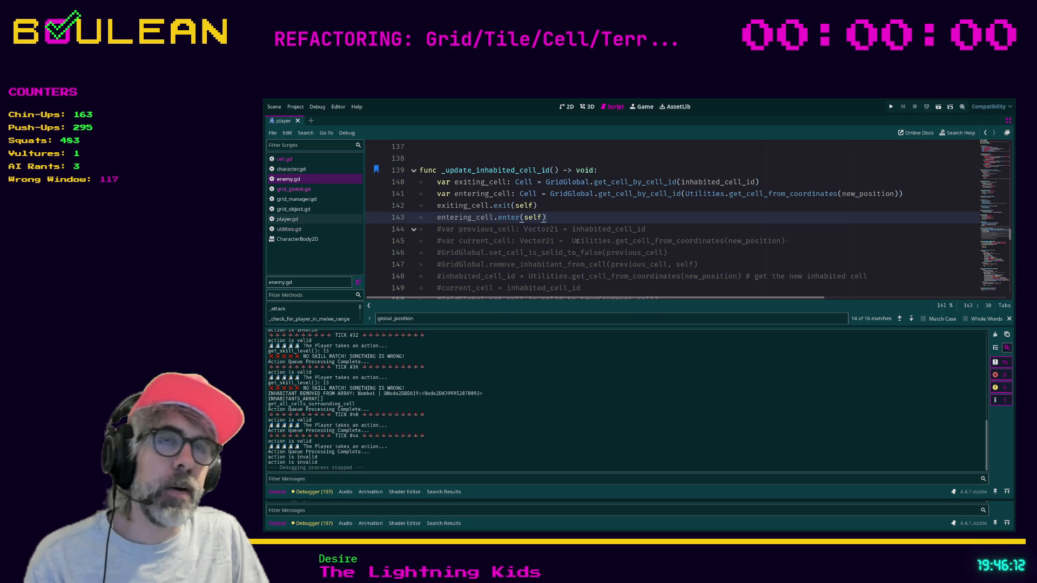
pyautogui.scroll(4, 577, 242)
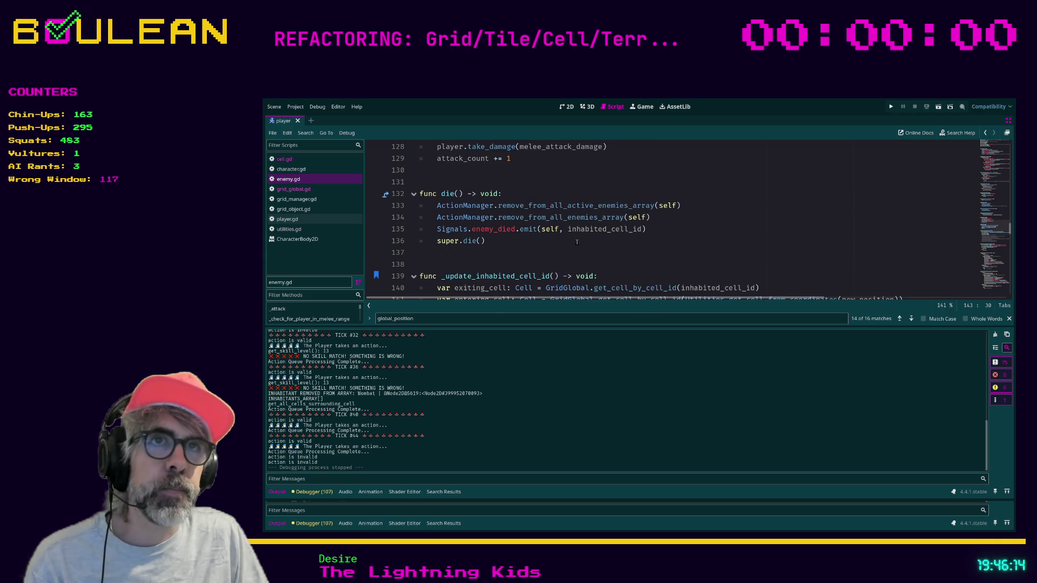
# Review remove_inhabitant_from_cell around lines 85–92 of grid_global.gd
pyautogui.scroll(5, 576, 242)
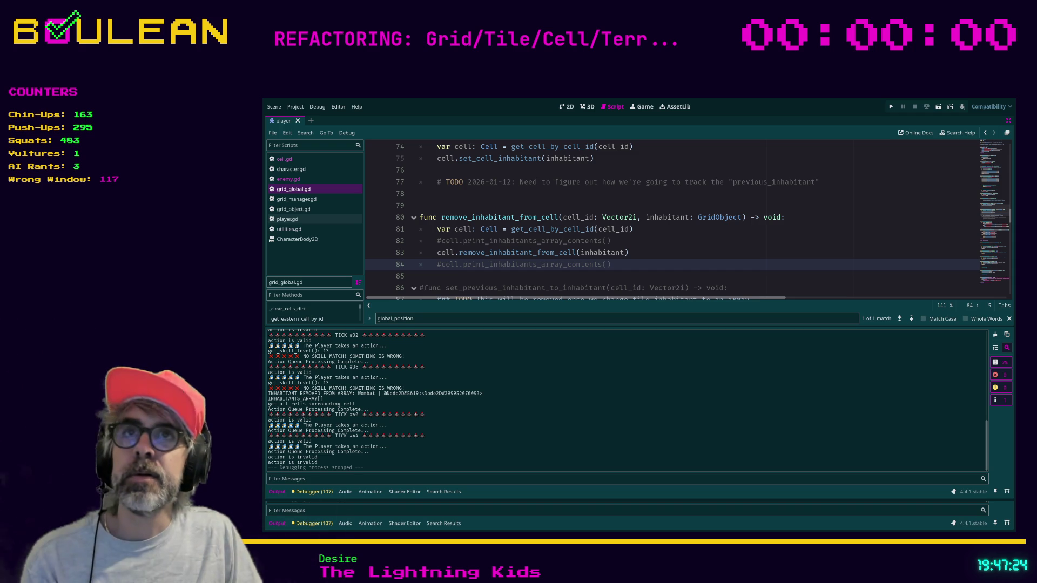
pyautogui.click(535, 276)
pyautogui.scroll(-2, 534, 276)
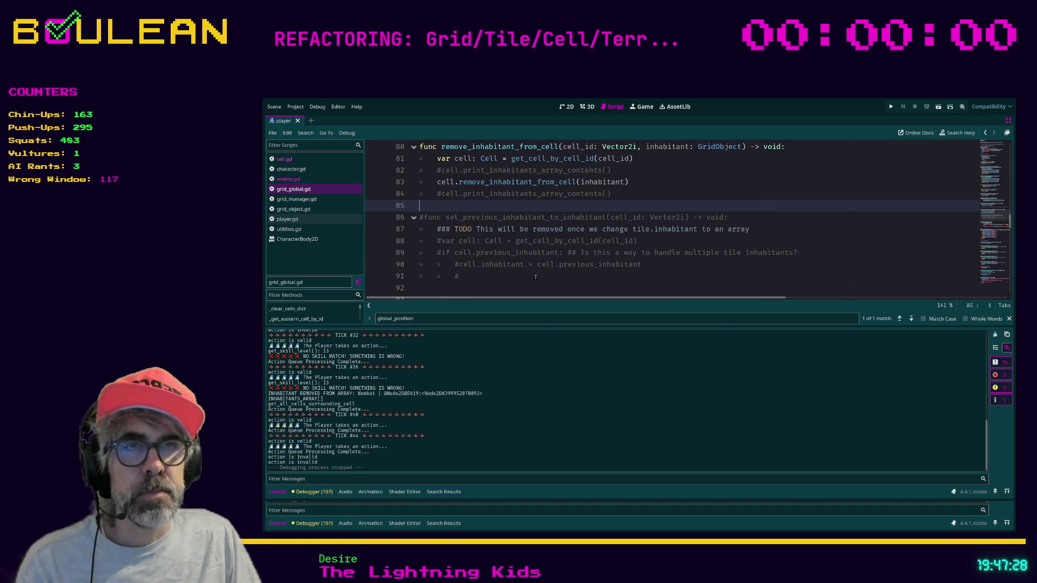
pyautogui.click(492, 287)
pyautogui.scroll(-1, 491, 285)
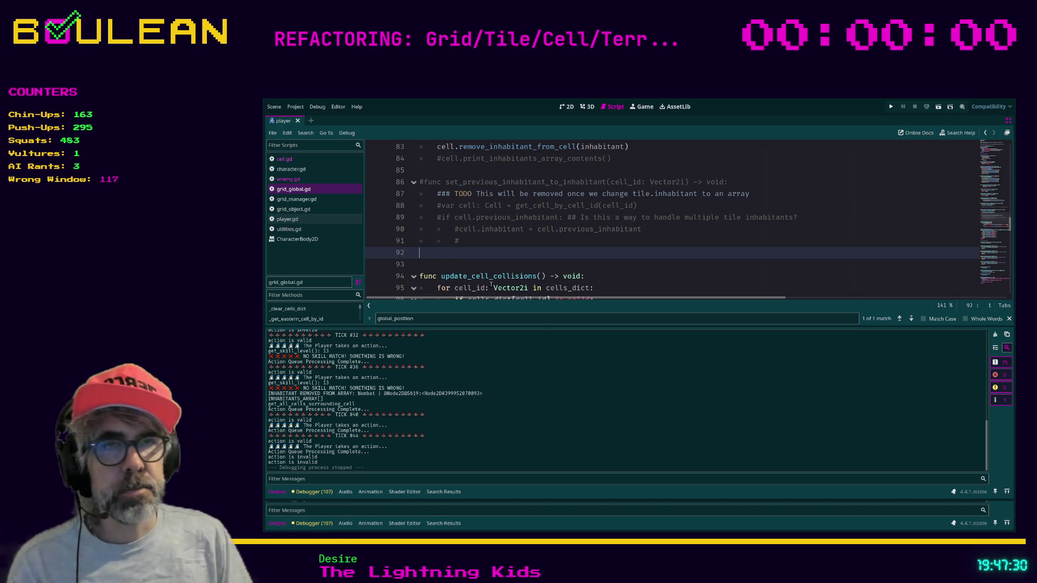
pyautogui.press('Up')
pyautogui.scroll(1, 494, 253)
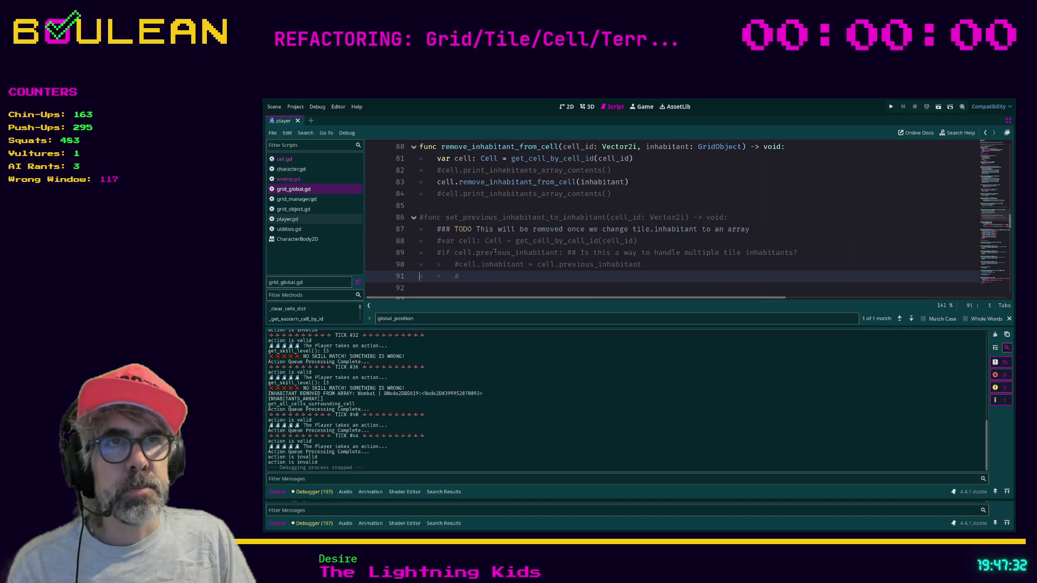
pyautogui.scroll(2, 495, 252)
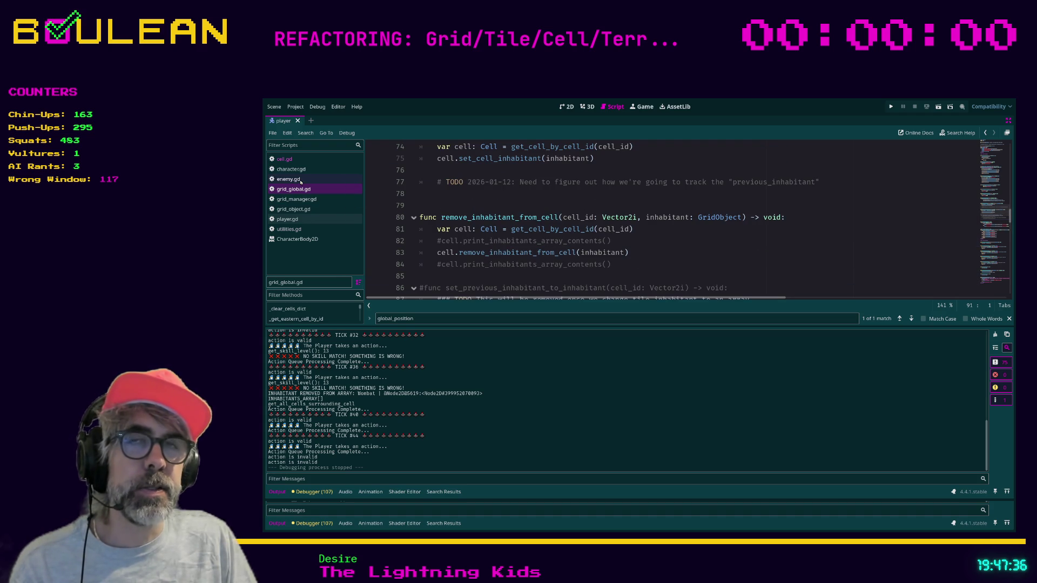
pyautogui.click(471, 208)
pyautogui.hotkey('ctrl', 'f')
pyautogui.write('exit')
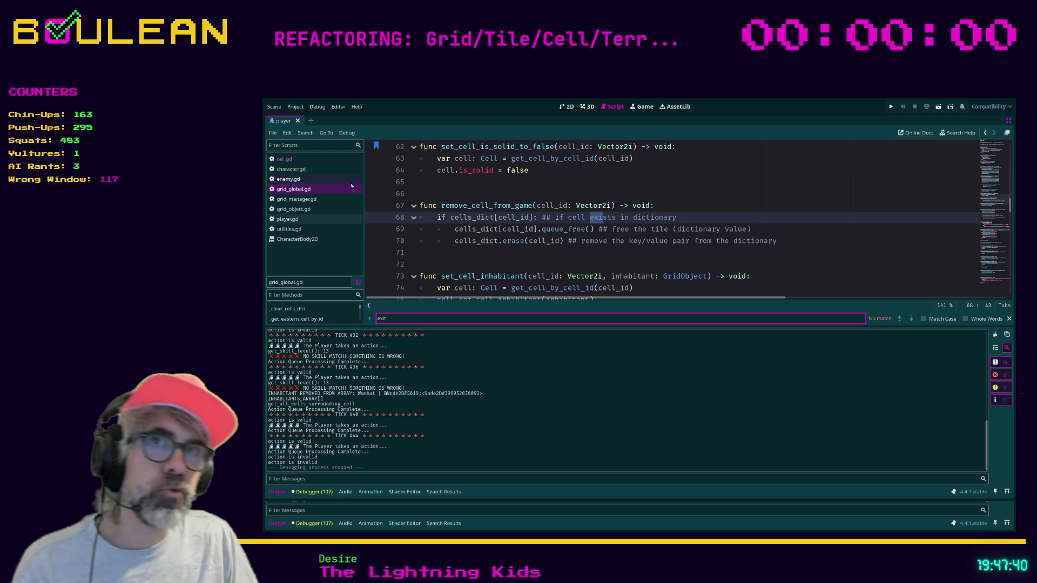
pyautogui.click(305, 200)
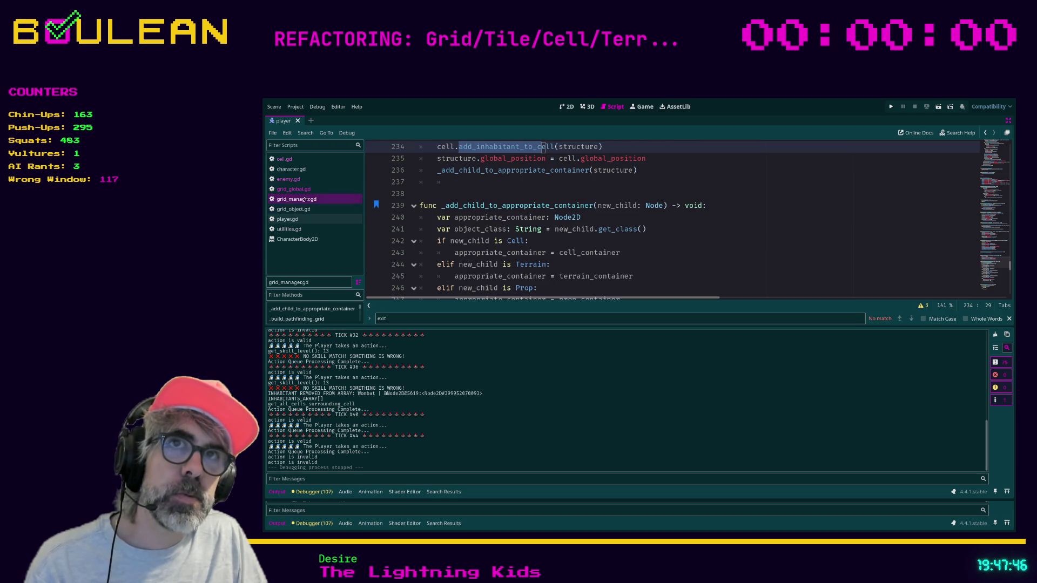
pyautogui.click(285, 159)
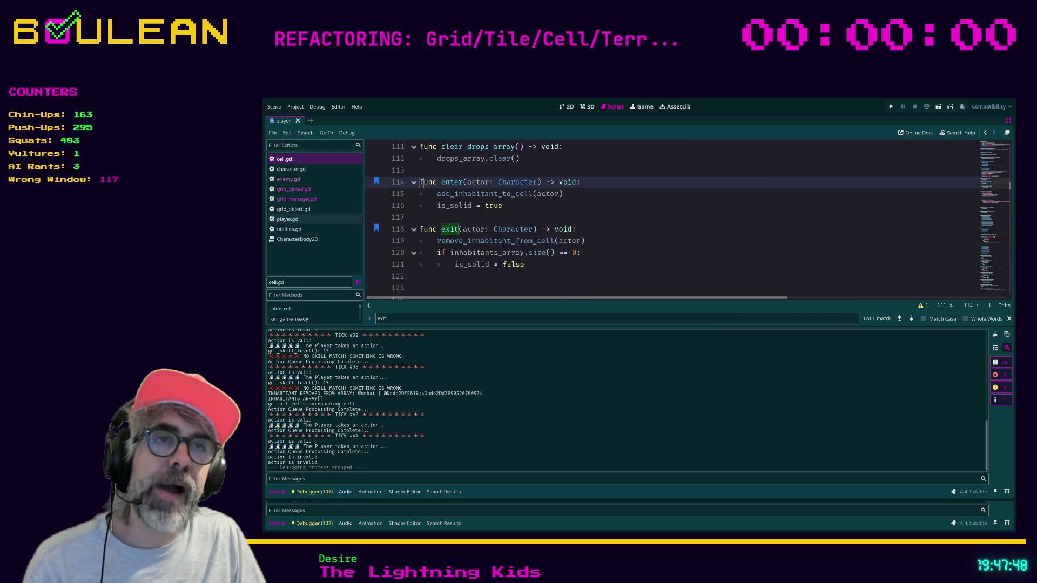
pyautogui.scroll(-1, 503, 244)
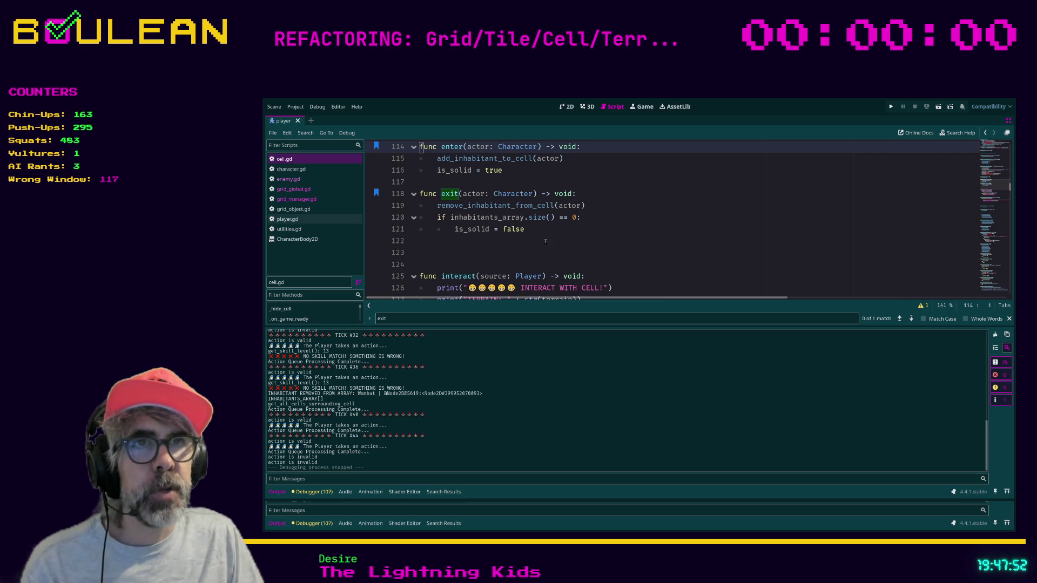
pyautogui.scroll(1, 545, 241)
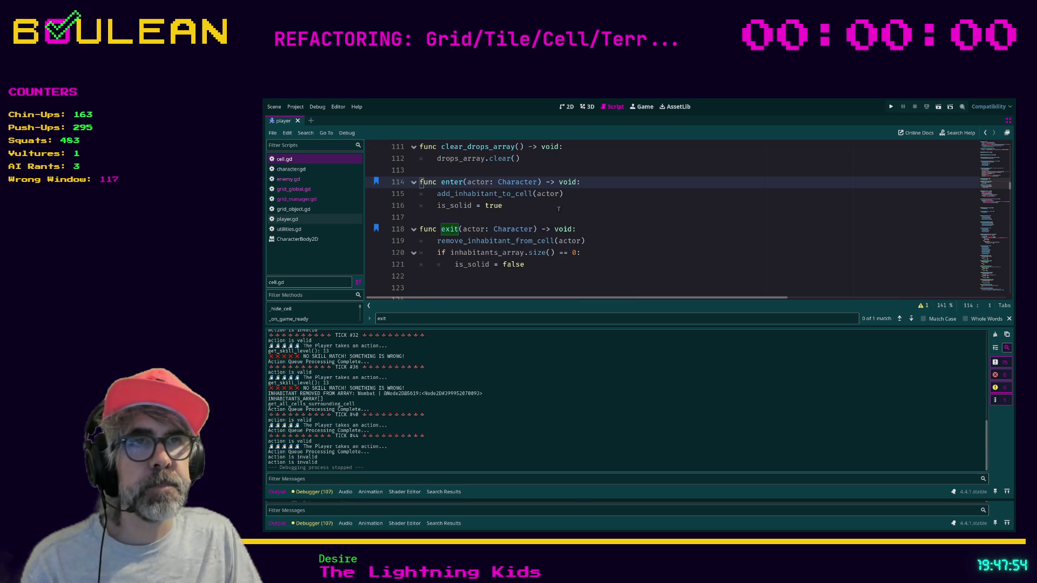
pyautogui.click(572, 196)
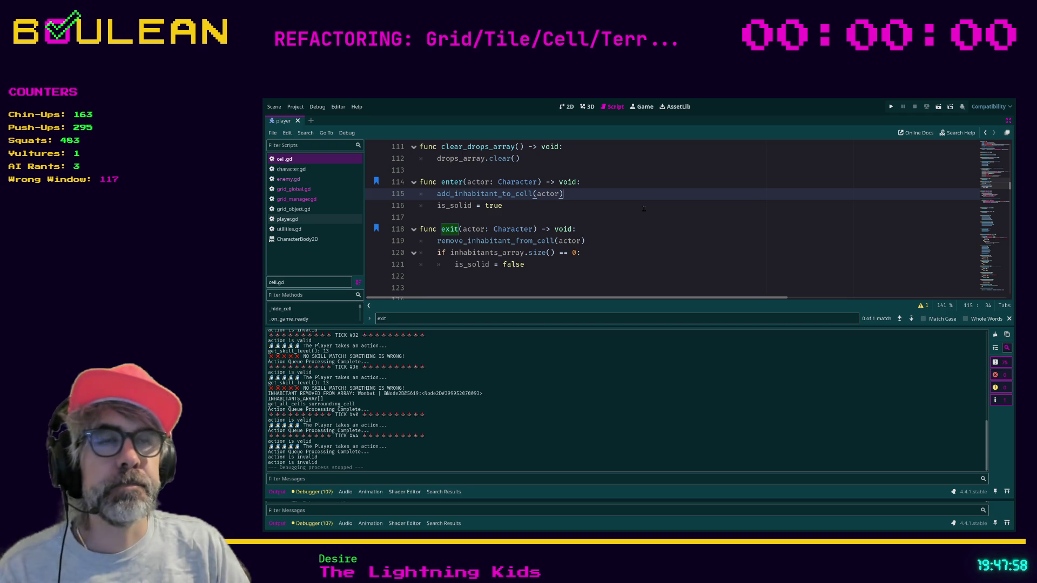
# Add an 'if actor.attackable:' check in cell.gd's enter()
pyautogui.press('Down')
pyautogui.press('Return')
pyautogui.write('if')
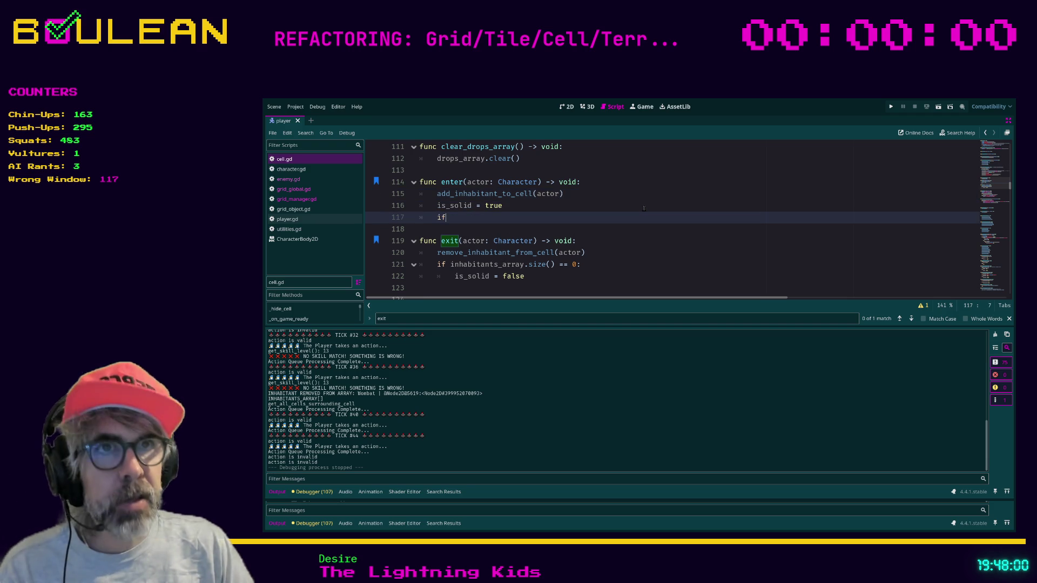
pyautogui.write(' actor.')
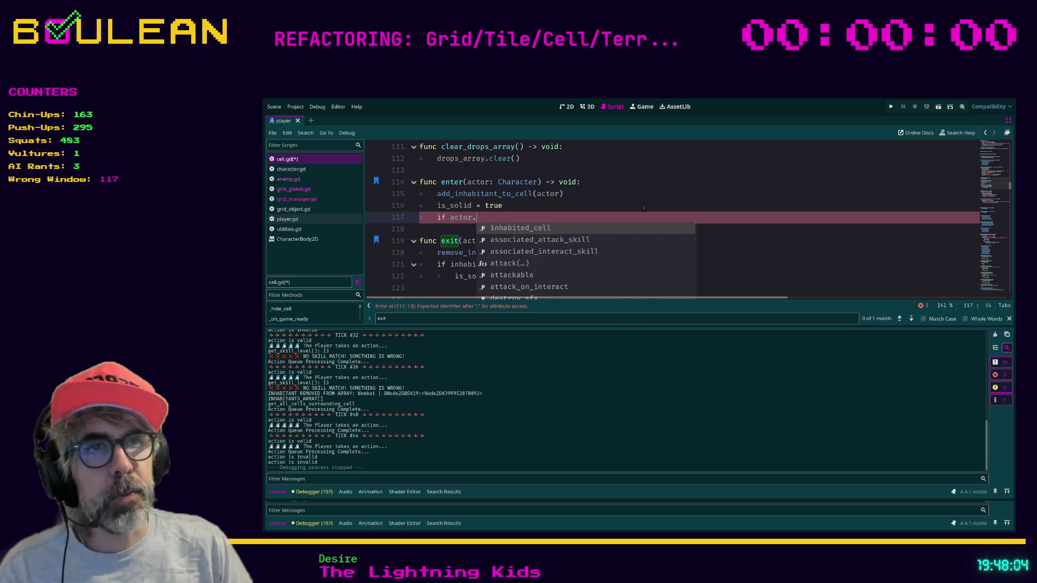
pyautogui.press('Down')
pyautogui.press('Down')
pyautogui.press('Down')
pyautogui.press('Return')
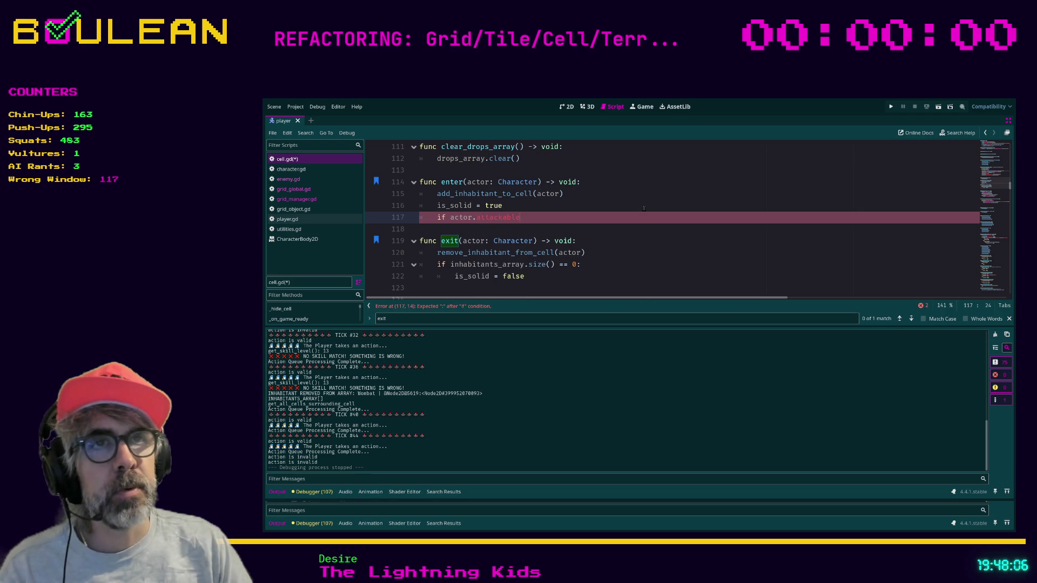
pyautogui.write(':')
pyautogui.press('Return')
# Nest 'if not priority_attackable_inhabitant: priority_attackable_inhabitant = actor' under the attackable check
pyautogui.write('if')
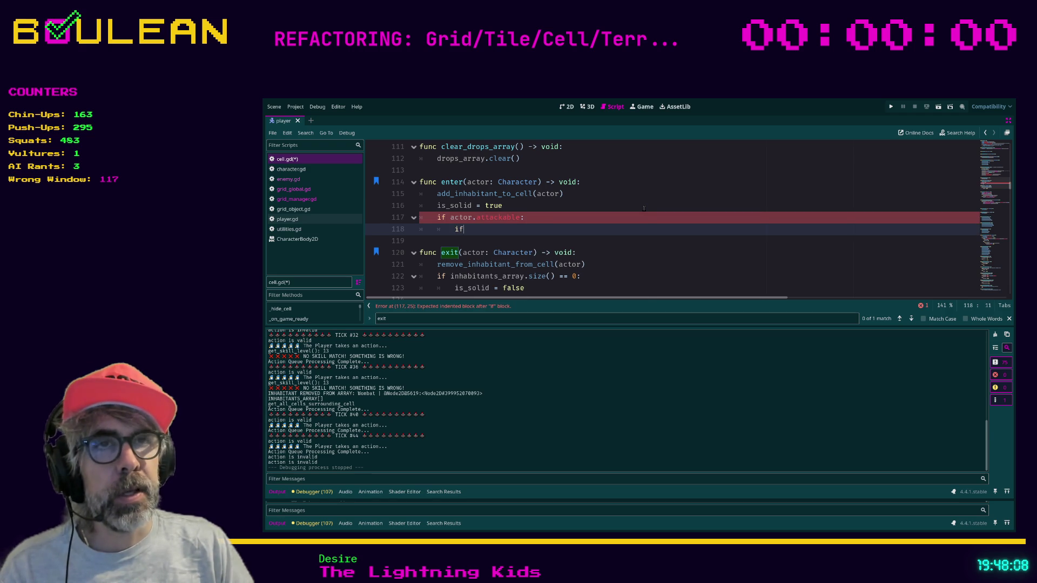
pyautogui.write(' prio')
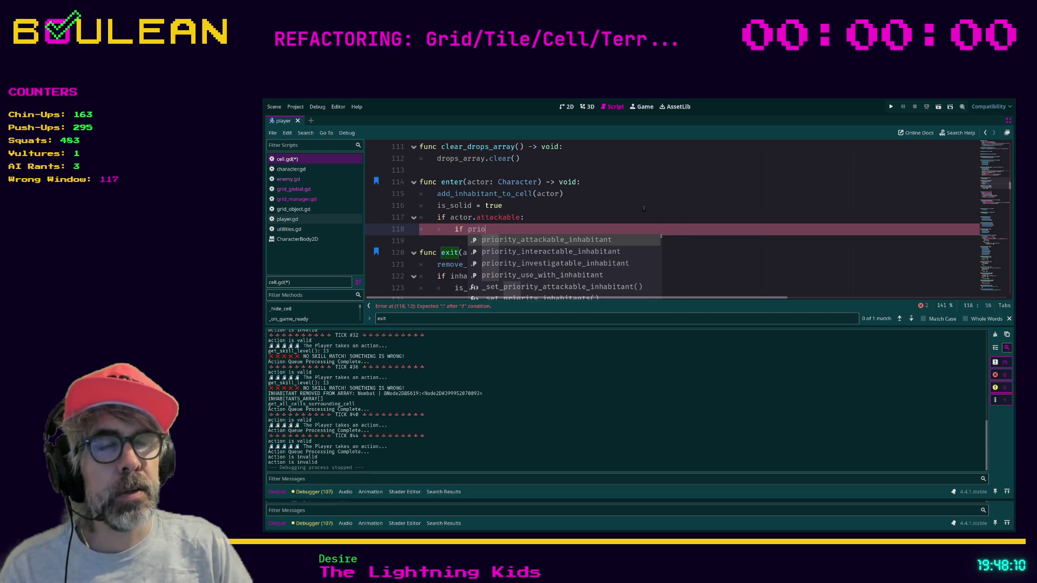
pyautogui.press('BackSpace')
pyautogui.press('BackSpace')
pyautogui.press('BackSpace')
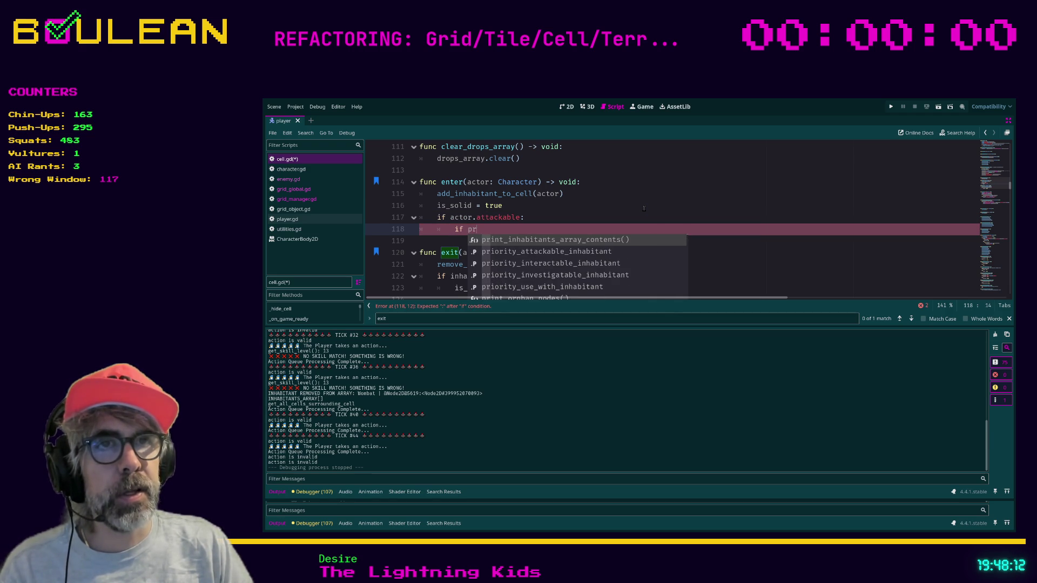
pyautogui.write('not prior')
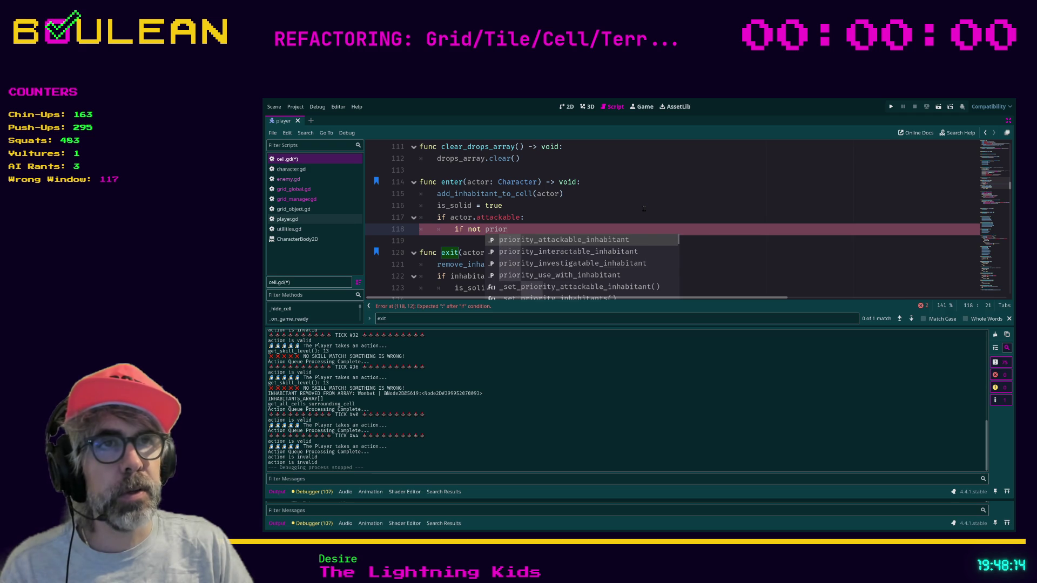
pyautogui.press('Return')
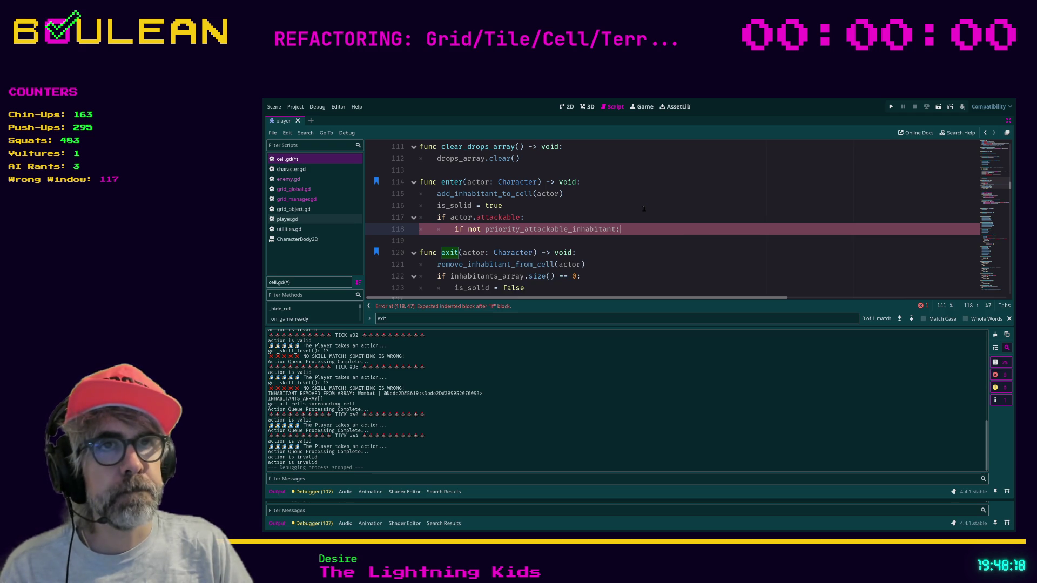
pyautogui.press('Return')
pyautogui.write('priority')
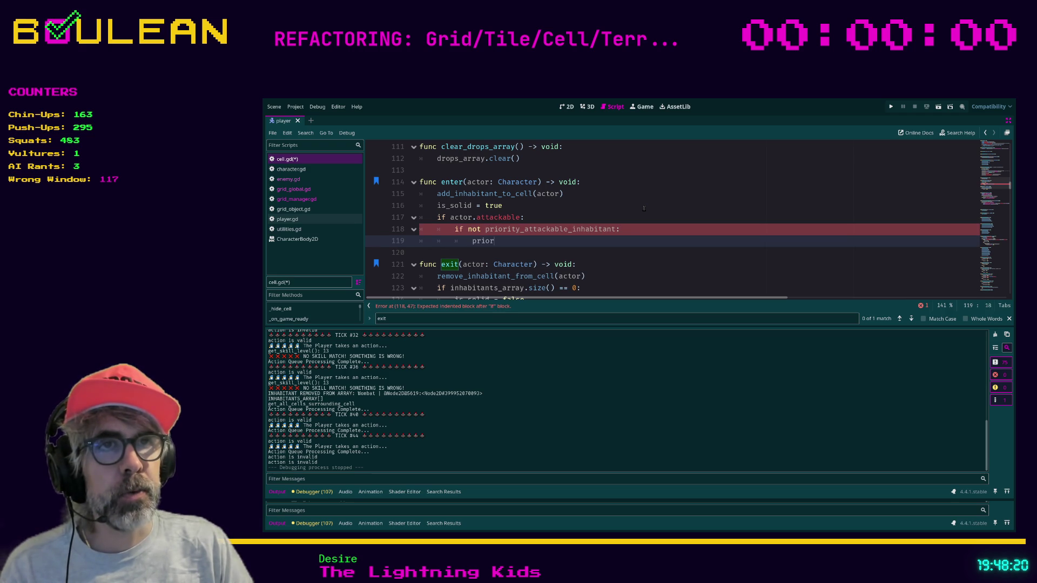
pyautogui.press('Return')
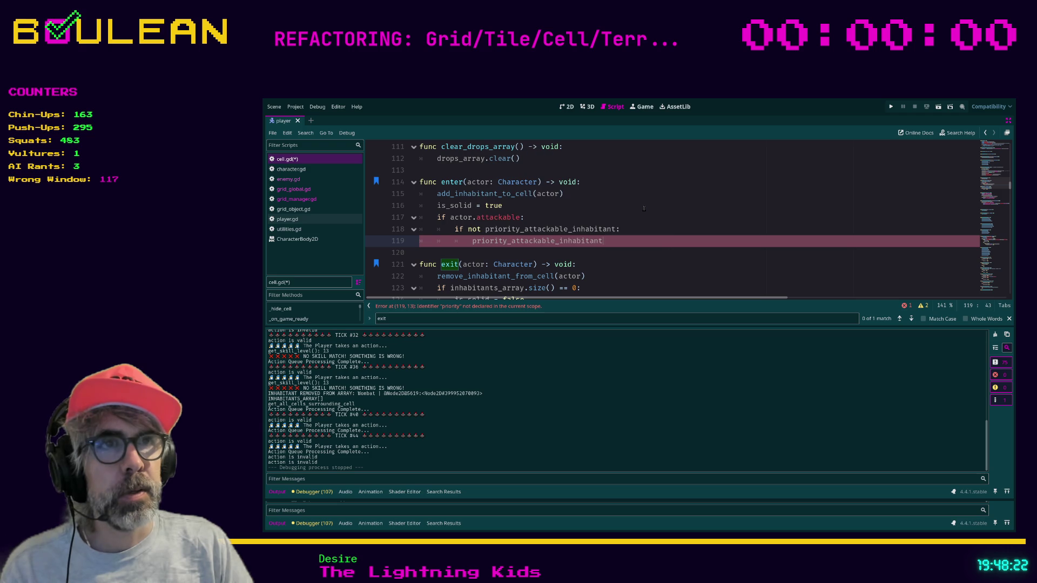
pyautogui.write(' = act')
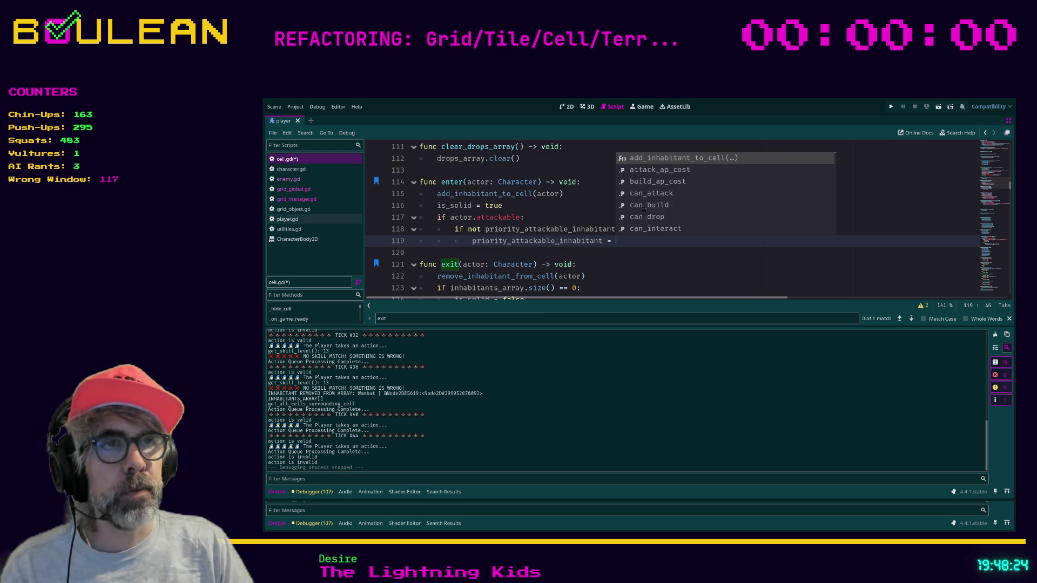
pyautogui.press('Return')
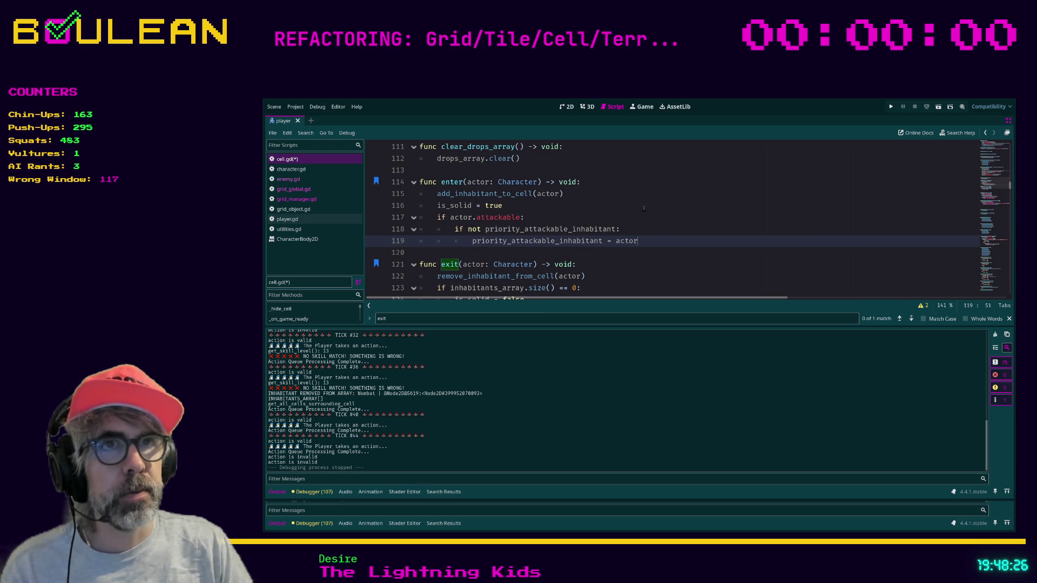
# Add 'can_attack = true' directly under the attackable check
pyautogui.press('Up')
pyautogui.press('Up')
pyautogui.press('Return')
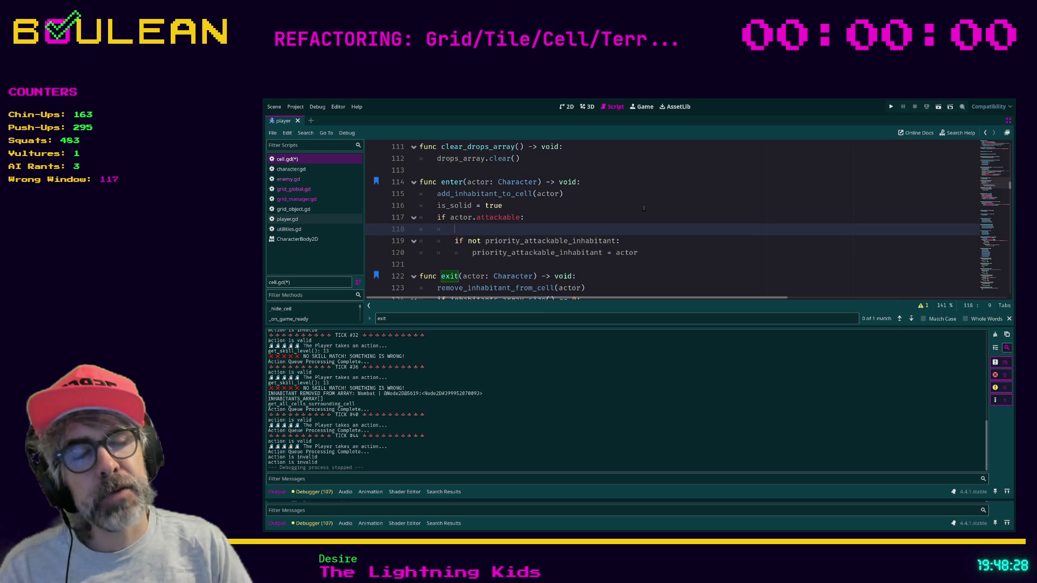
pyautogui.write('can_attack = ')
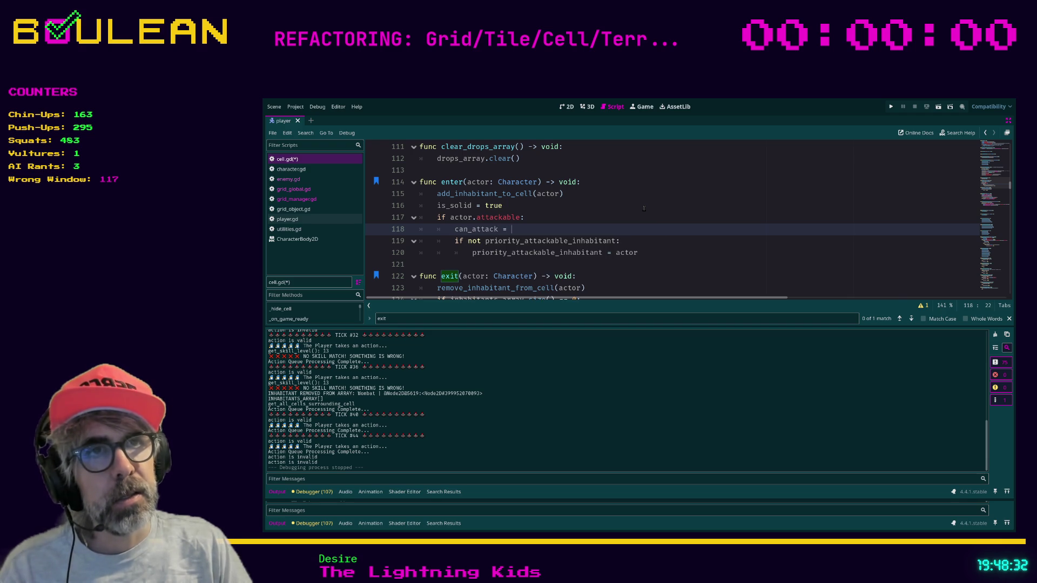
pyautogui.write('true')
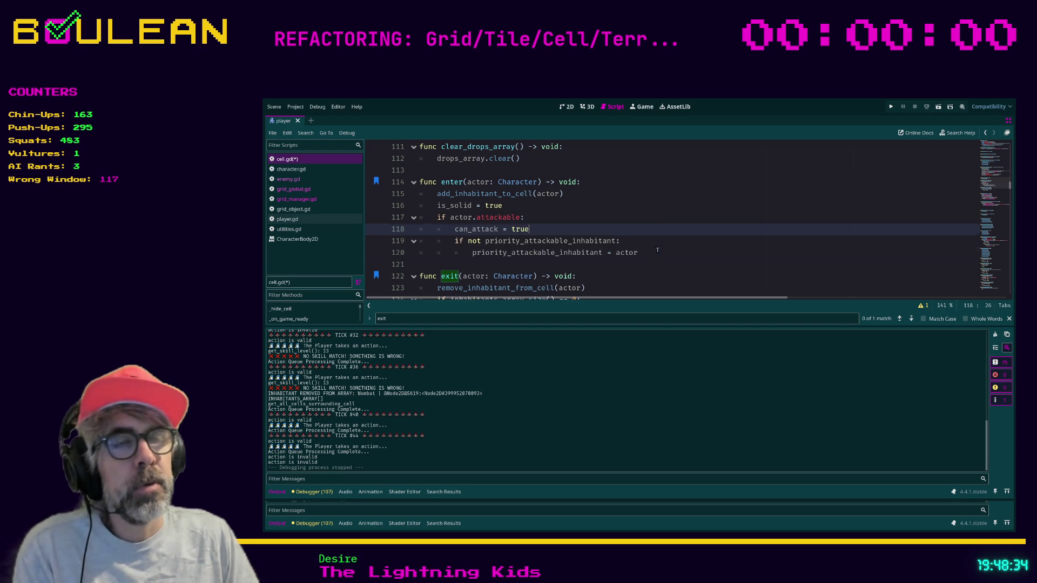
pyautogui.click(657, 250)
pyautogui.scroll(-1, 648, 249)
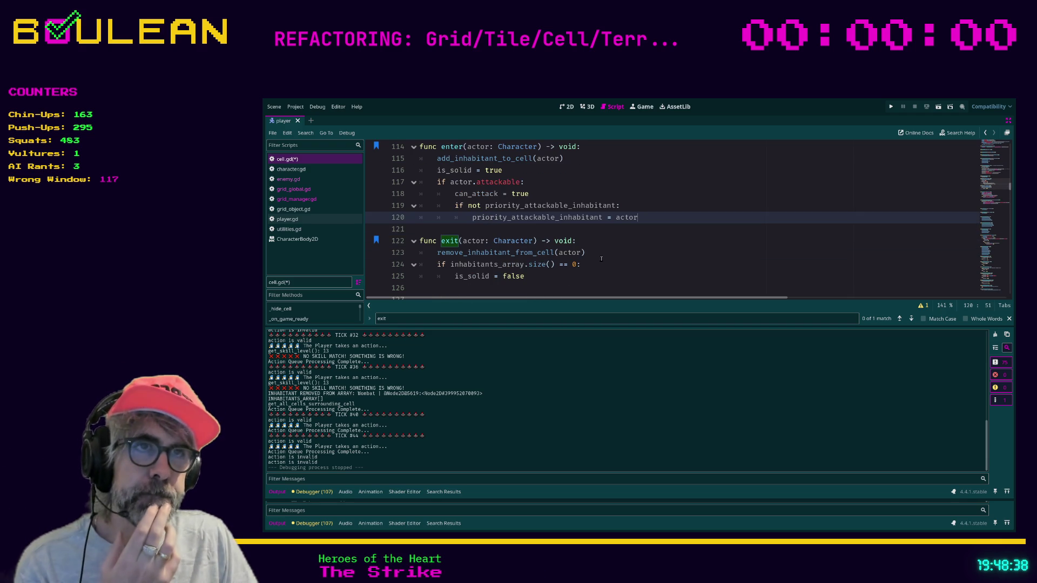
pyautogui.scroll(-1, 573, 262)
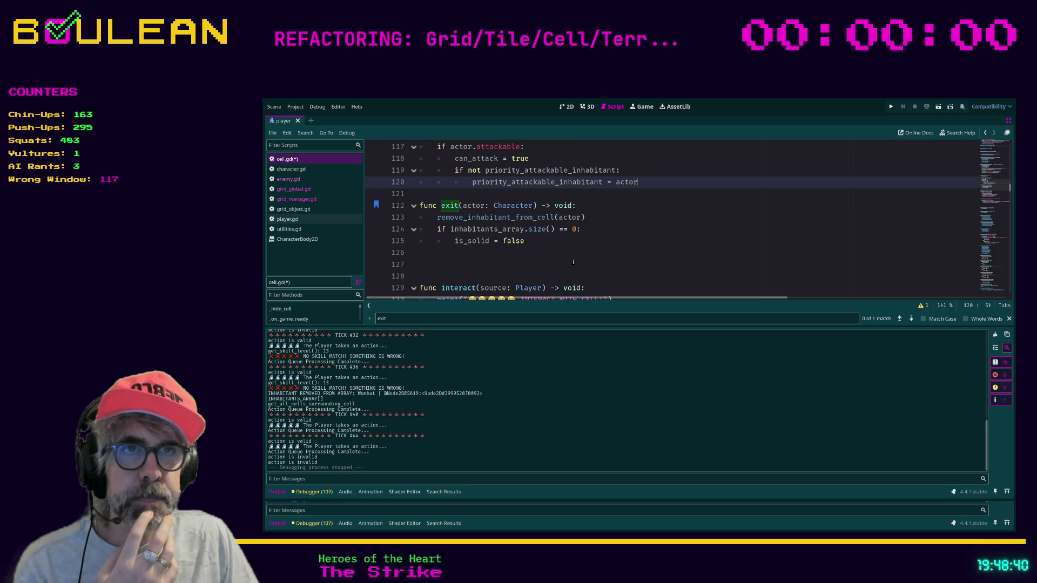
# In exit(), add 'if actor.attackable:' and 'if actor == priority_attackable_inhabitant:' setting the variable to null
pyautogui.click(567, 240)
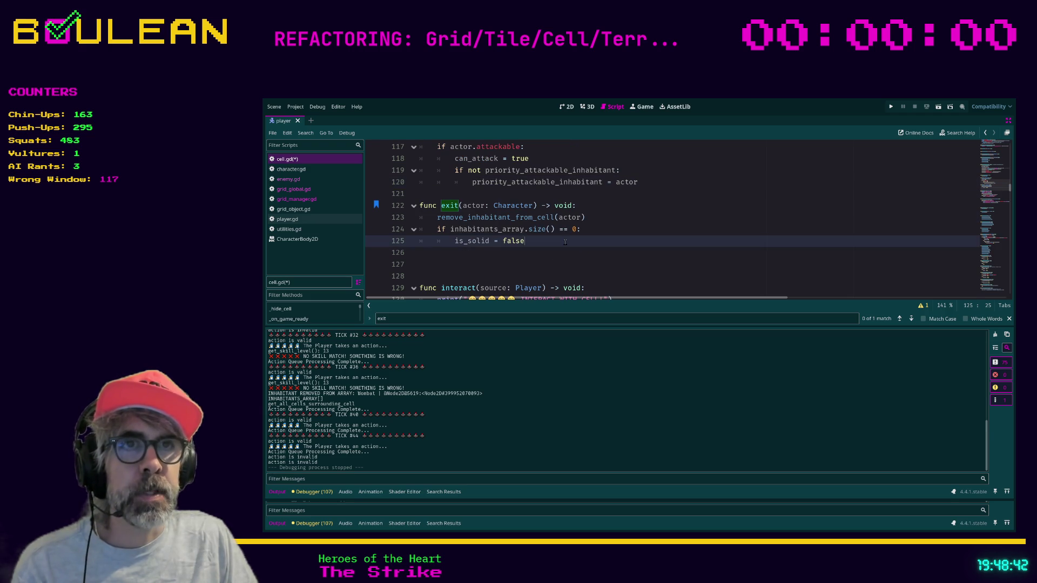
pyautogui.press('Return')
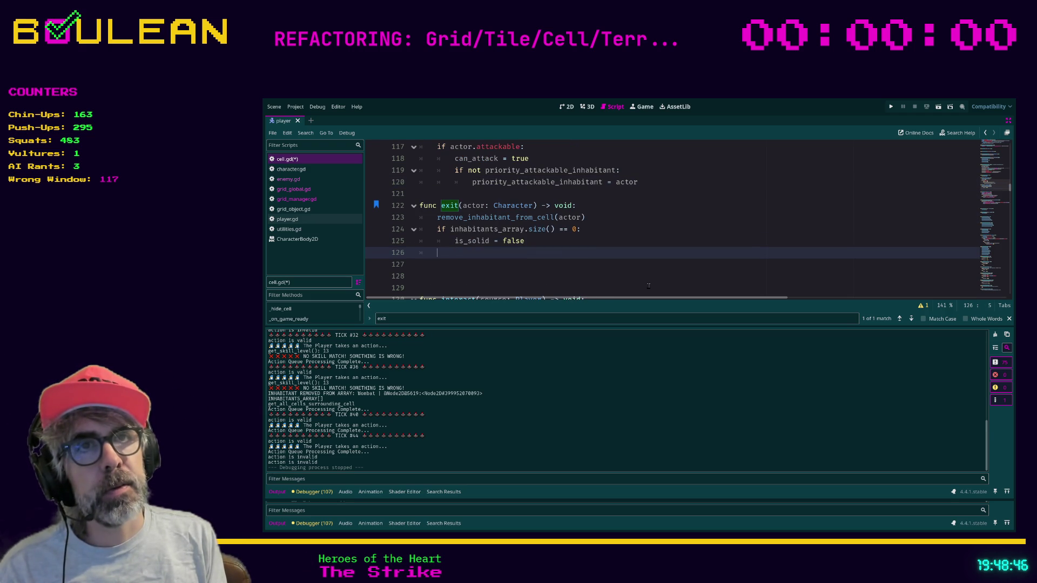
pyautogui.write('if ac')
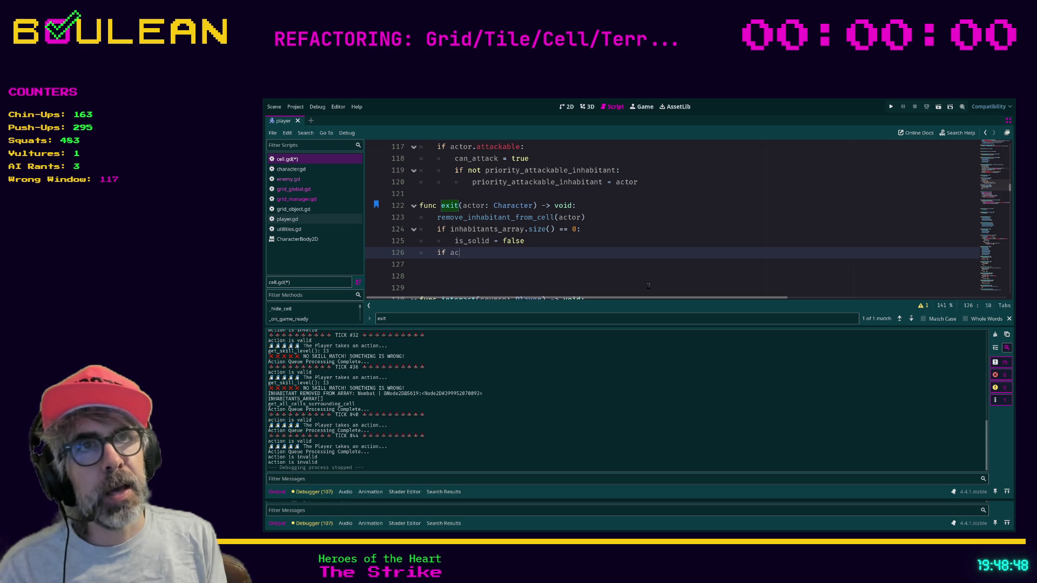
pyautogui.write('tor.att')
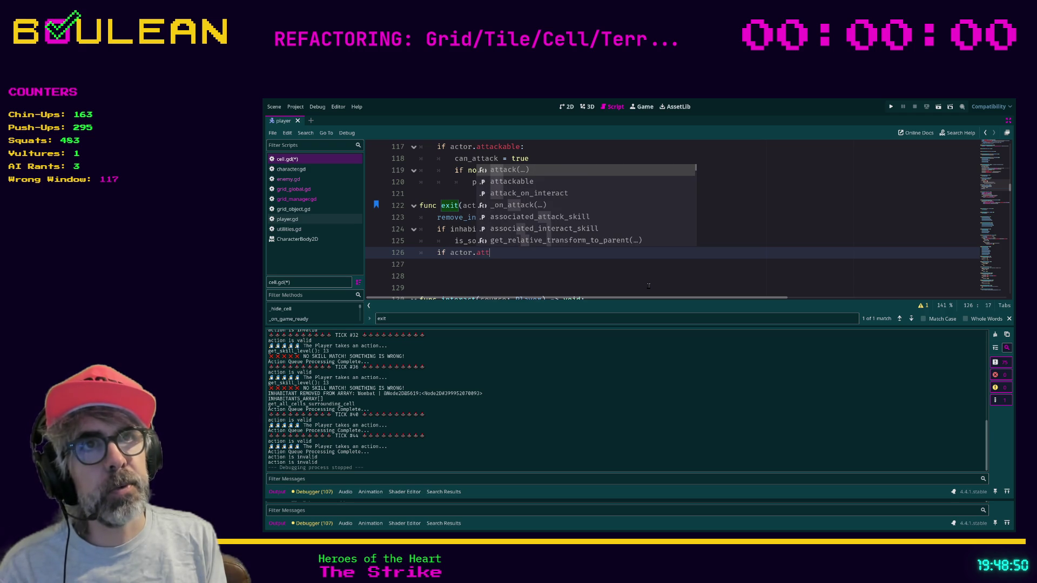
pyautogui.press('Down')
pyautogui.press('Return')
pyautogui.write(':')
pyautogui.press('Return')
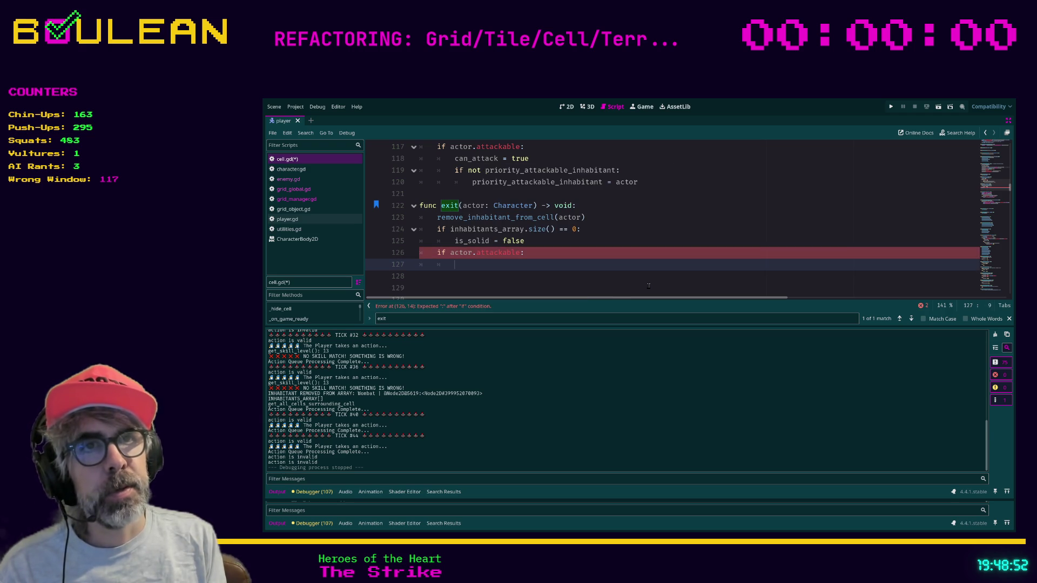
pyautogui.write('if actor')
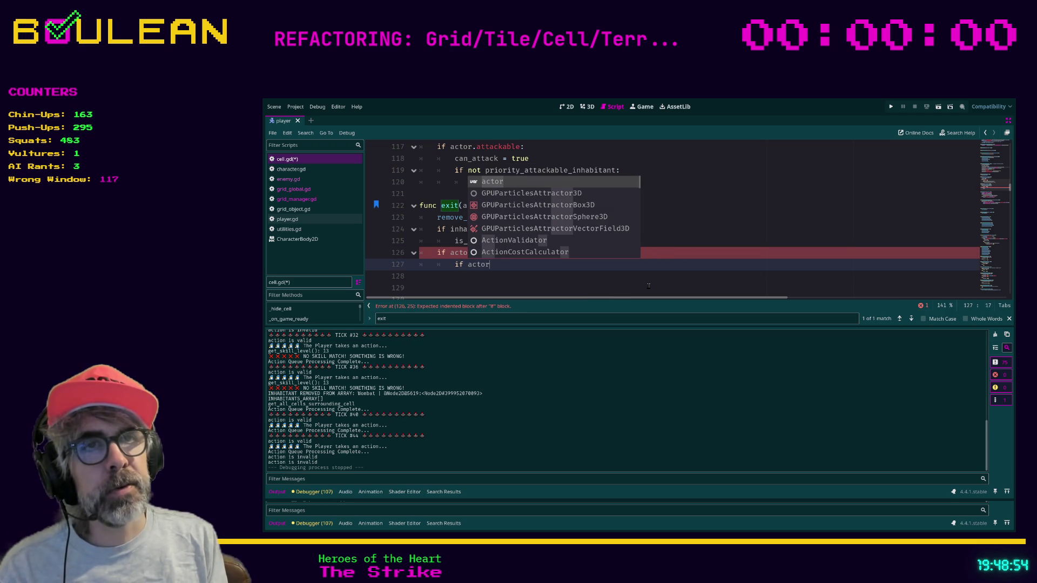
pyautogui.write(' == ')
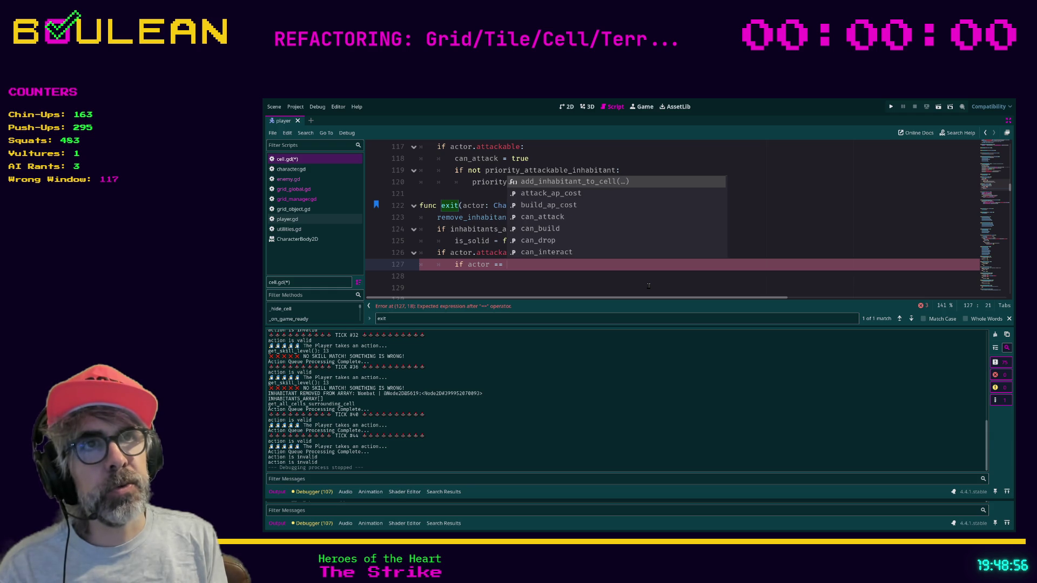
pyautogui.write('priority')
pyautogui.press('Return')
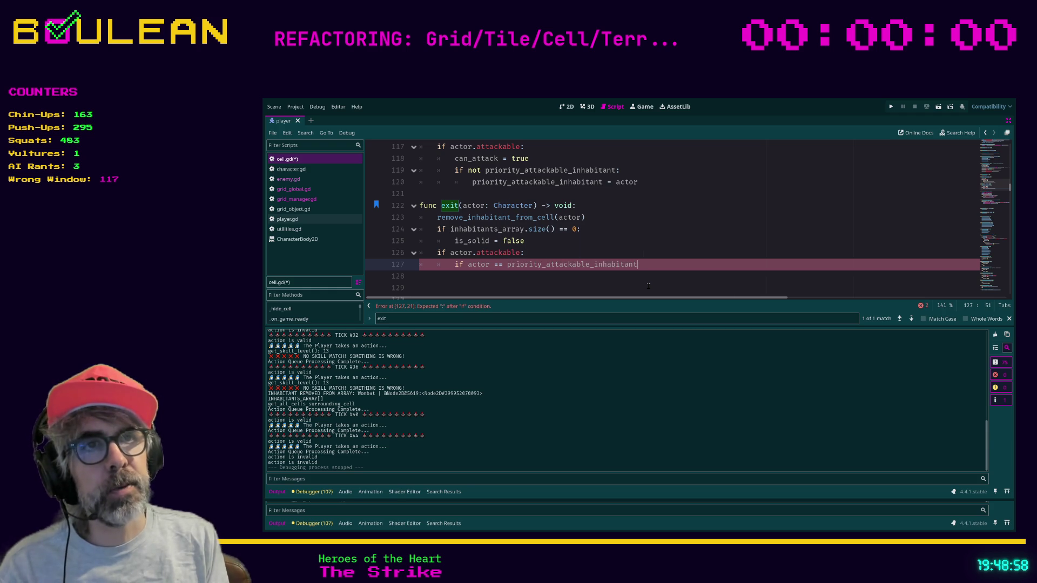
pyautogui.write(':')
pyautogui.press('Return')
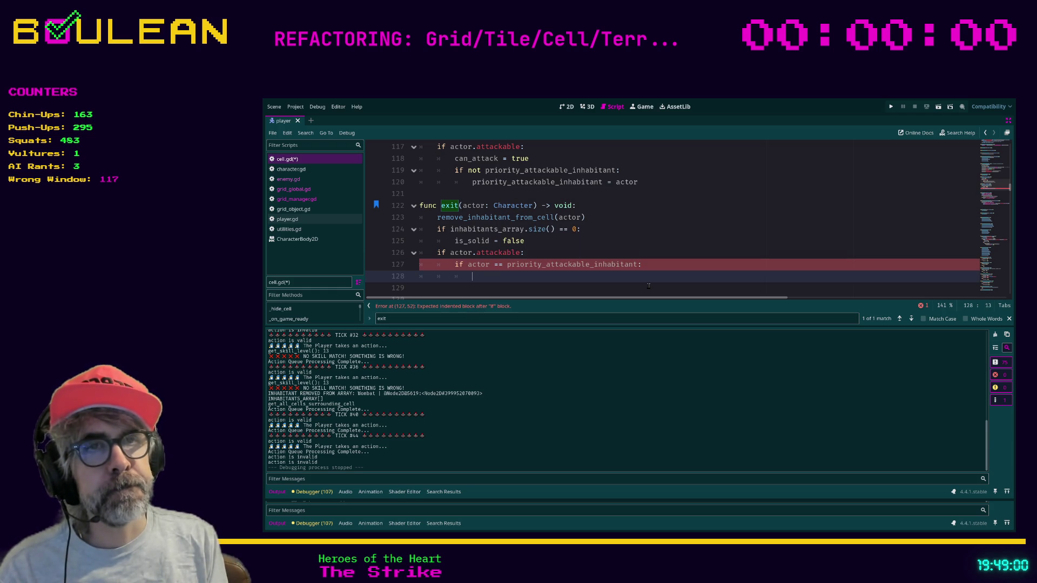
pyautogui.write('priortiy_at')
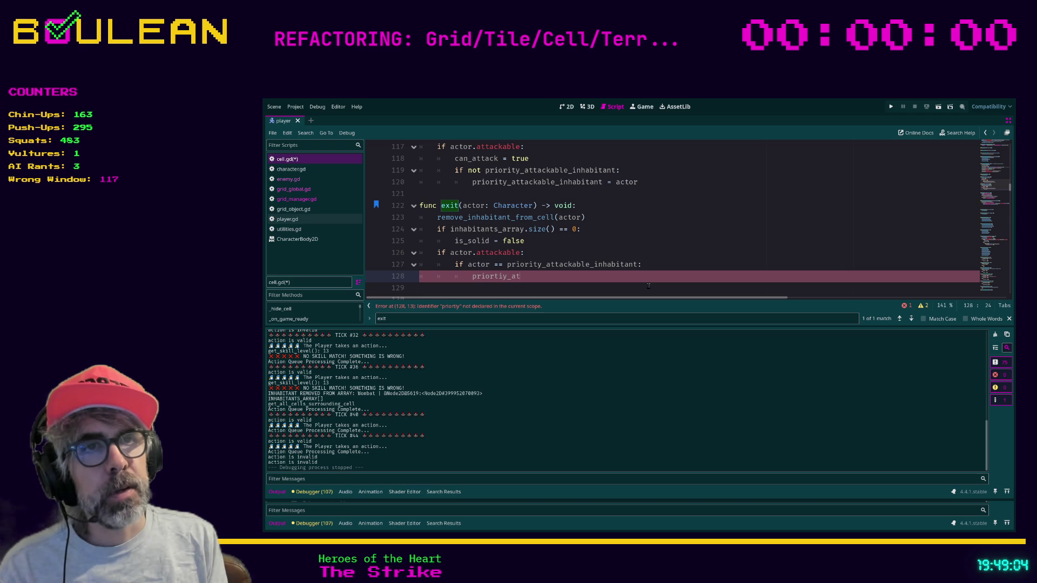
pyautogui.write('tackable_inhabi')
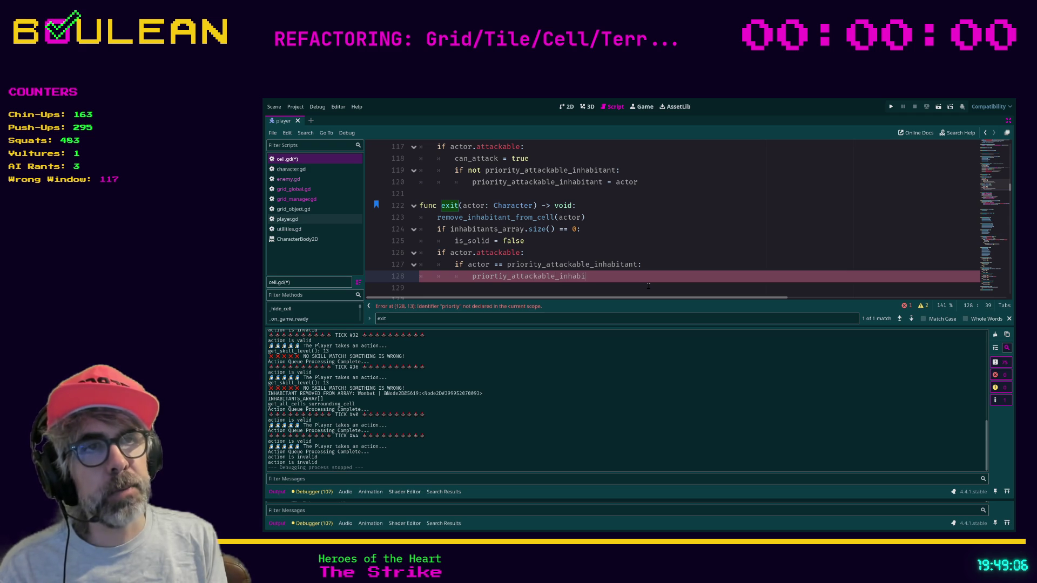
pyautogui.write('tant =')
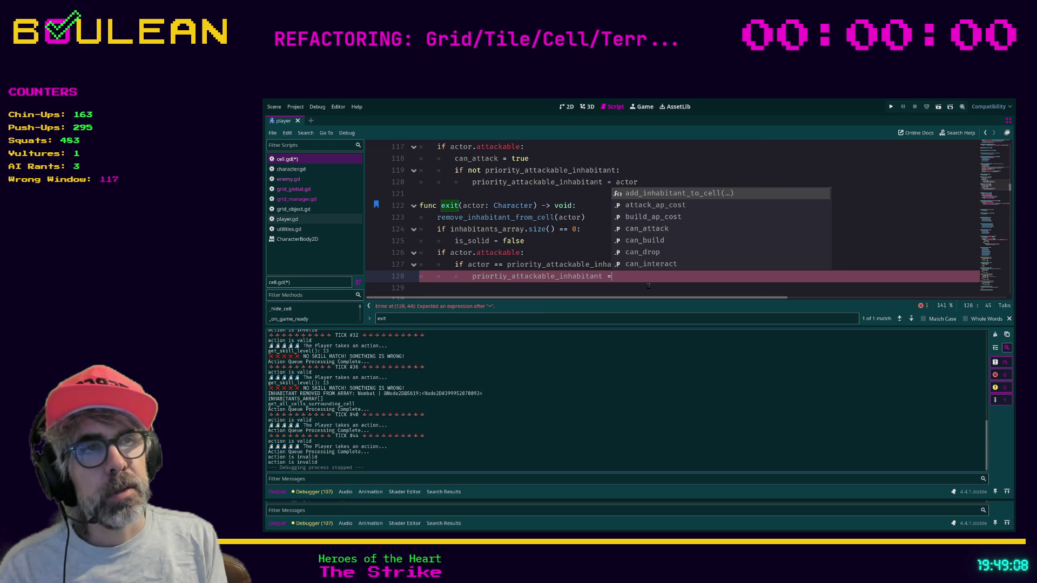
pyautogui.write(' null')
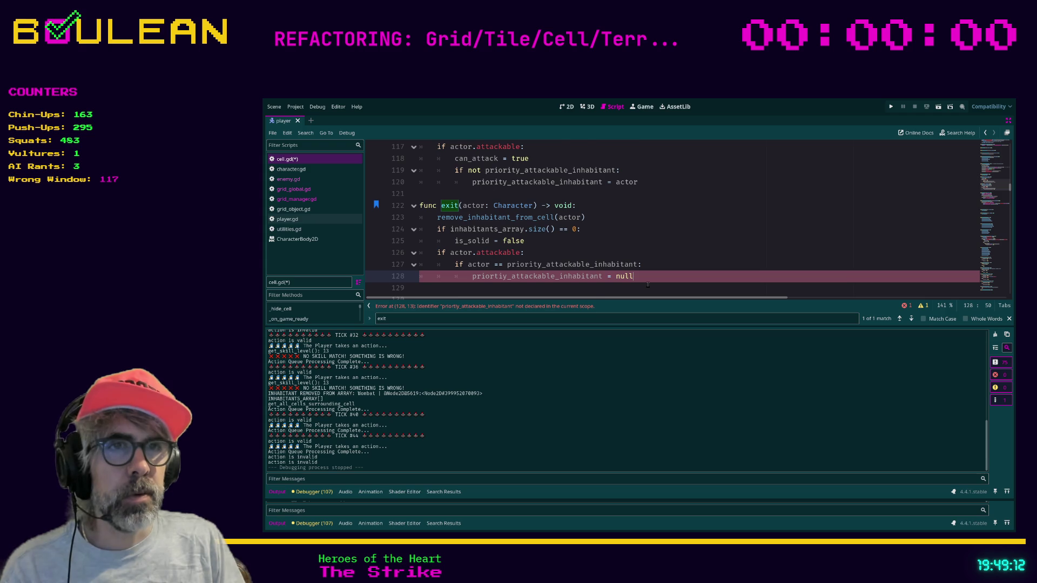
# Fix the misspelled variable on line 128 to priority_attackable_inhabitant and start an outdented line
pyautogui.scroll(-1, 648, 285)
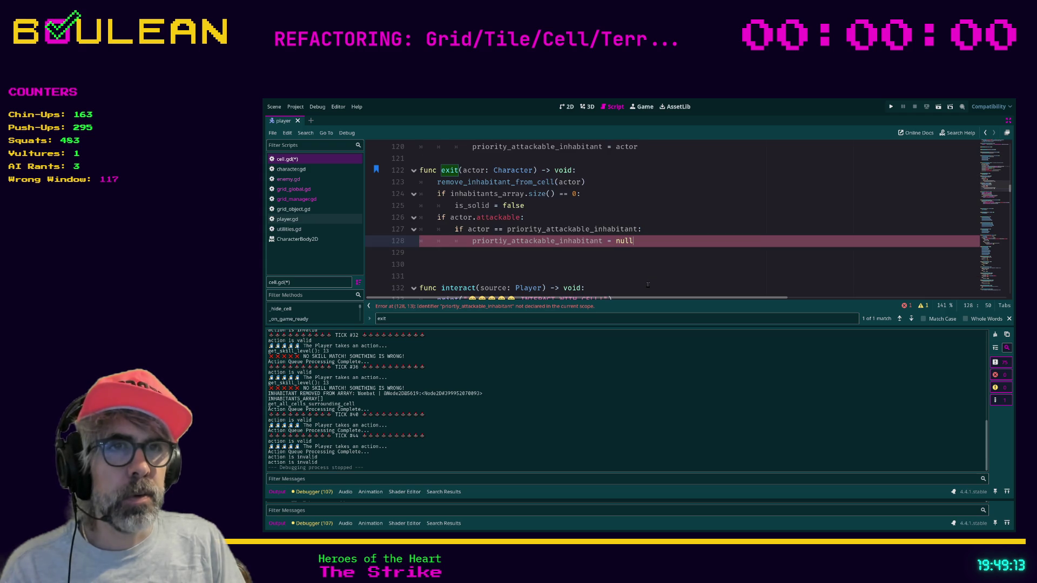
pyautogui.doubleClick(495, 241)
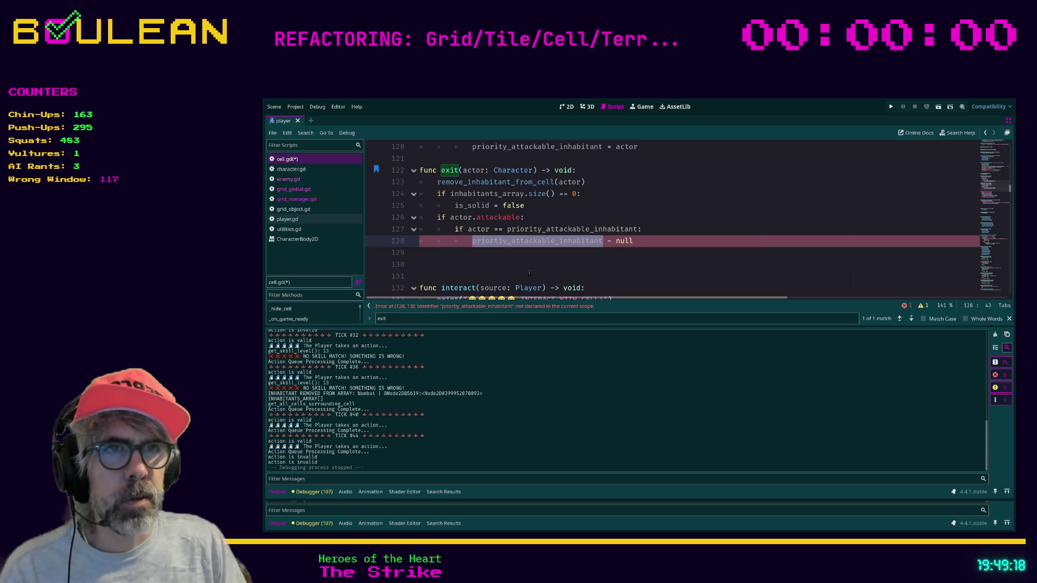
pyautogui.write('prio')
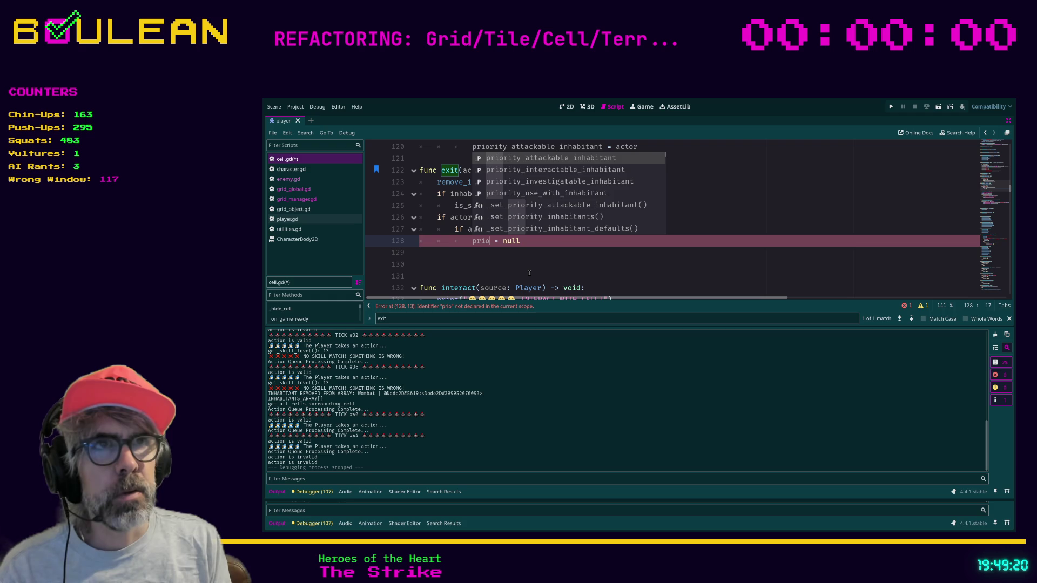
pyautogui.press('Return')
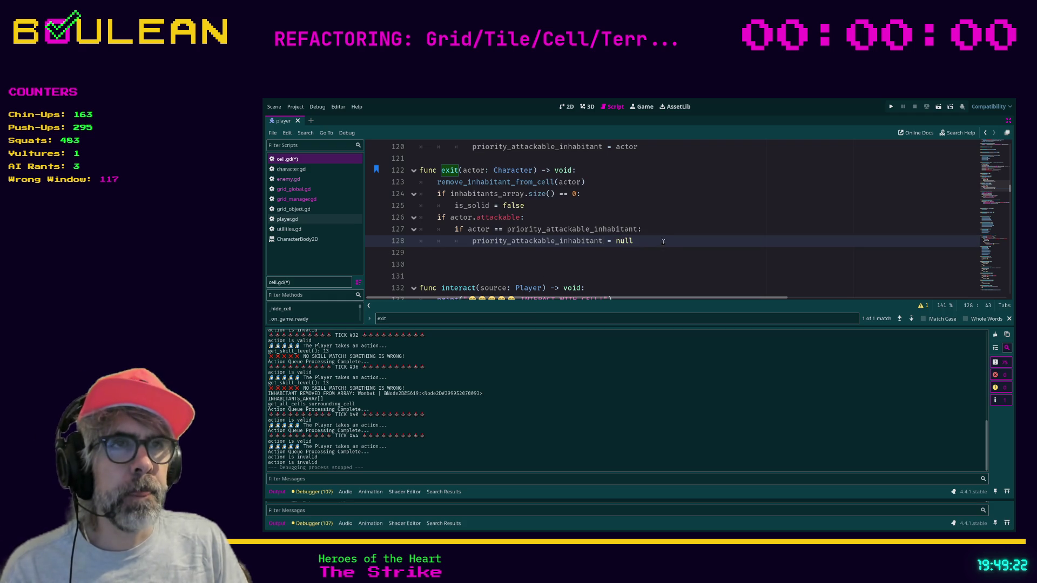
pyautogui.click(664, 241)
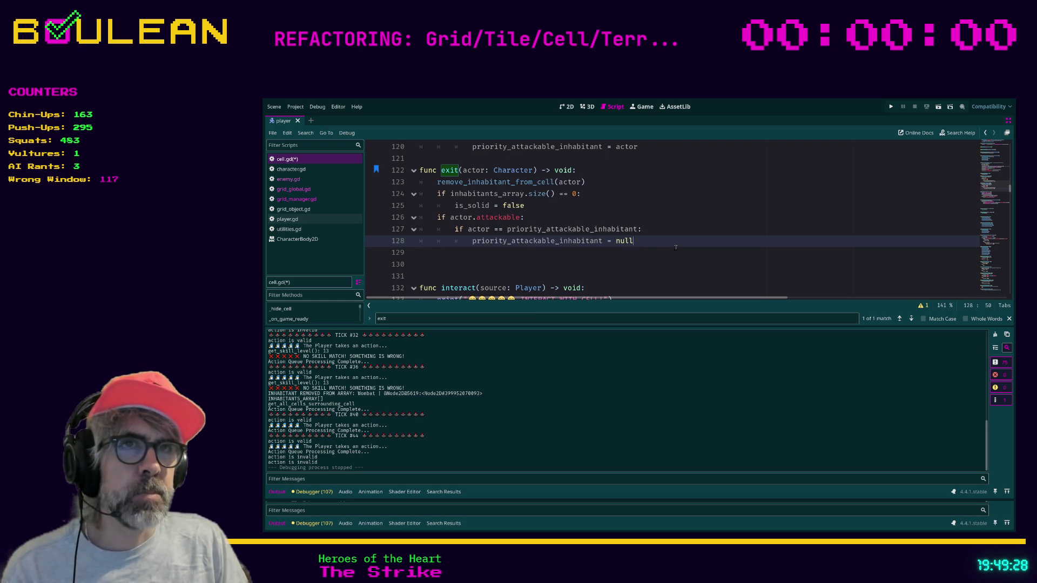
pyautogui.press('Return')
pyautogui.press('BackSpace')
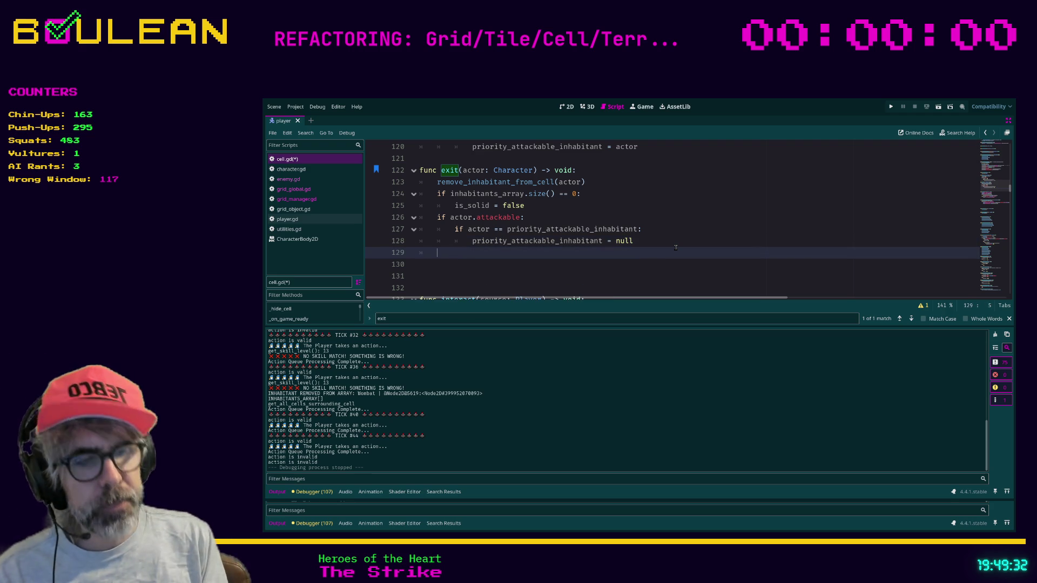
# Add 'if not priority_attackable_inhabitant: can_attack = false' to exit() and save cell.gd
pyautogui.write('if not prior')
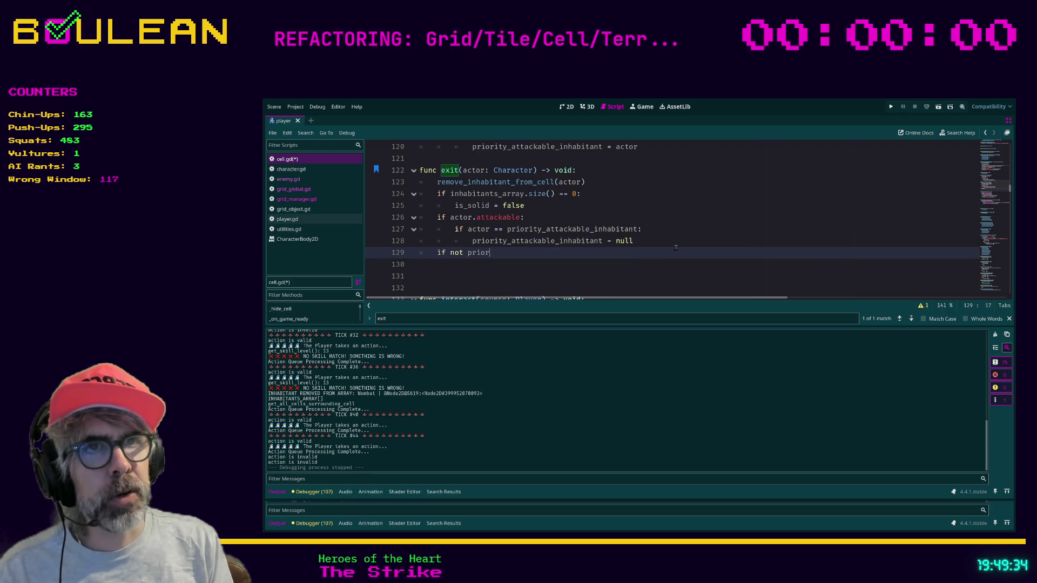
pyautogui.write('it')
pyautogui.press('Return')
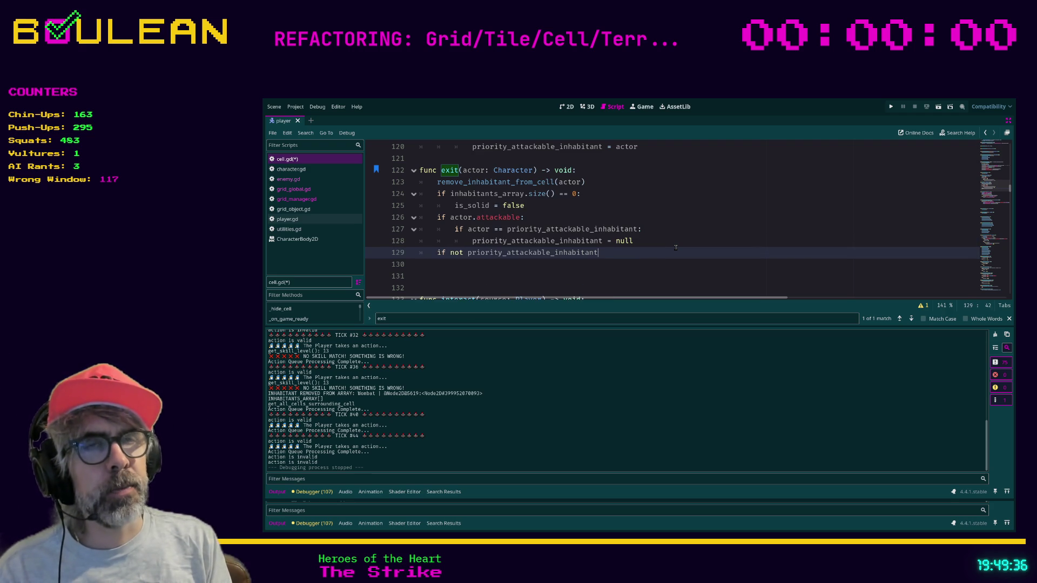
pyautogui.write(':')
pyautogui.press('Return')
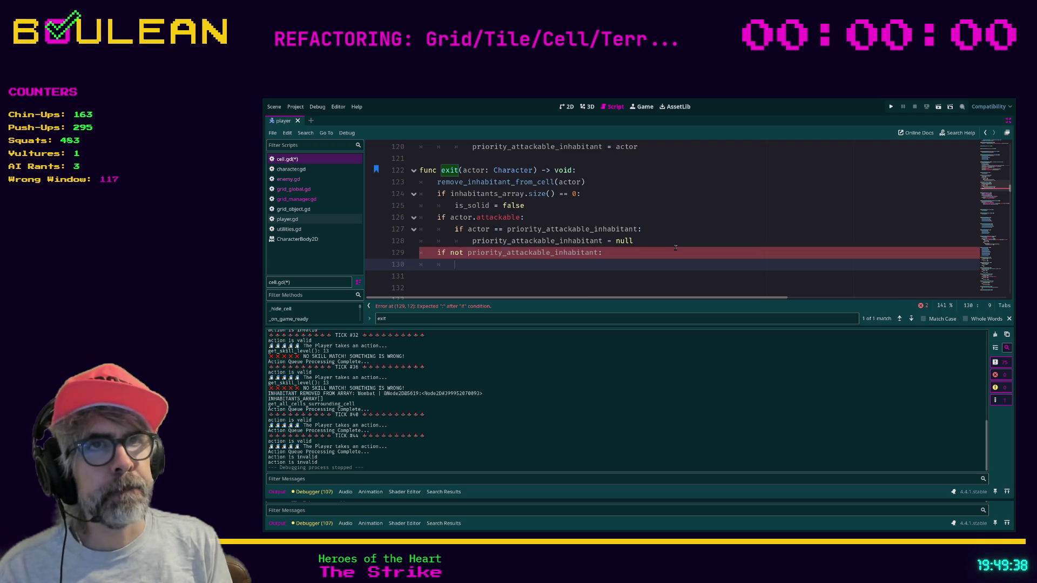
pyautogui.write('attack')
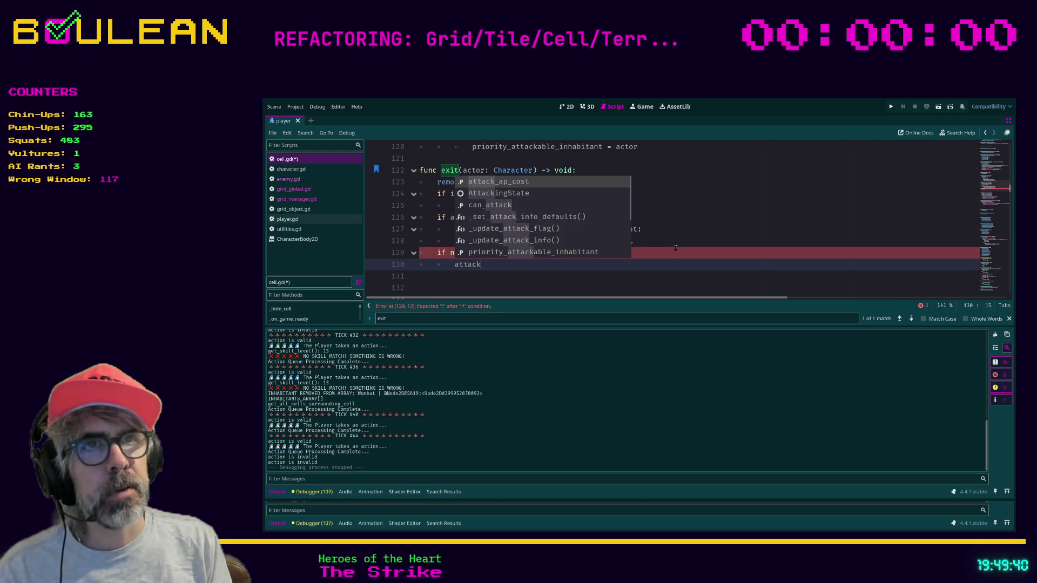
pyautogui.press('BackSpace')
pyautogui.press('BackSpace')
pyautogui.press('BackSpace')
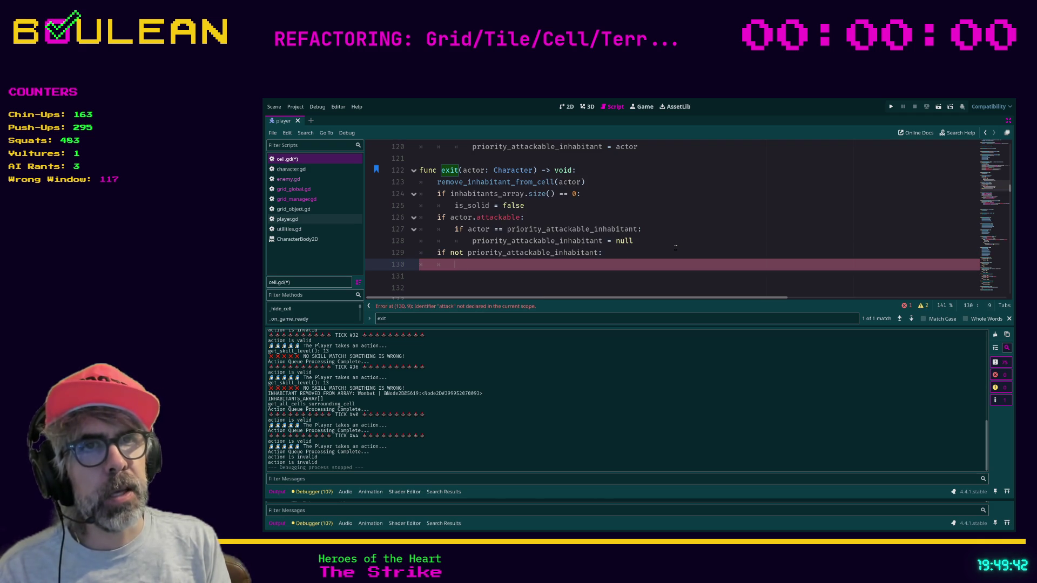
pyautogui.write('can_attack ')
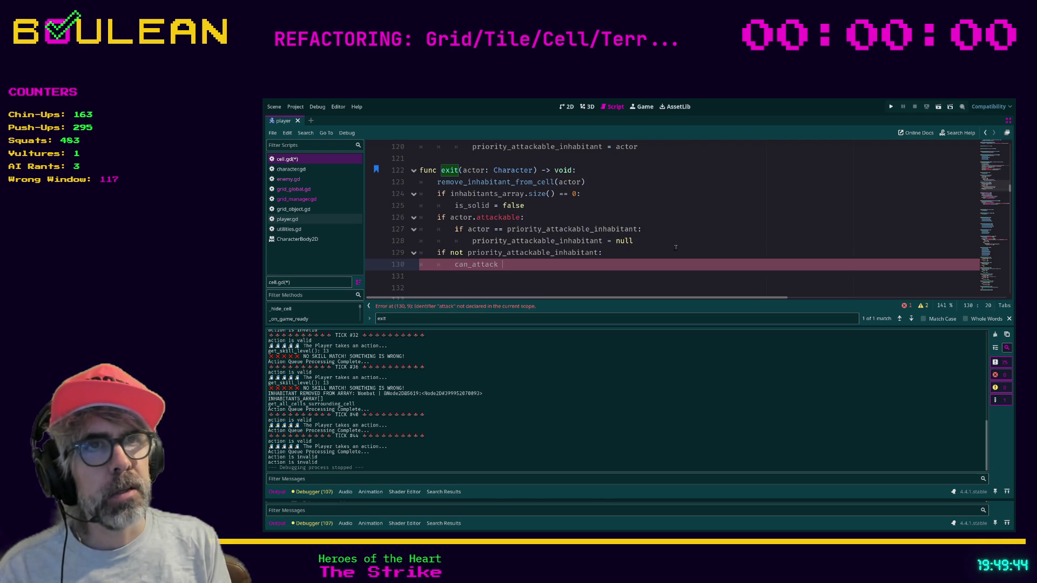
pyautogui.write('= false')
pyautogui.press('Return')
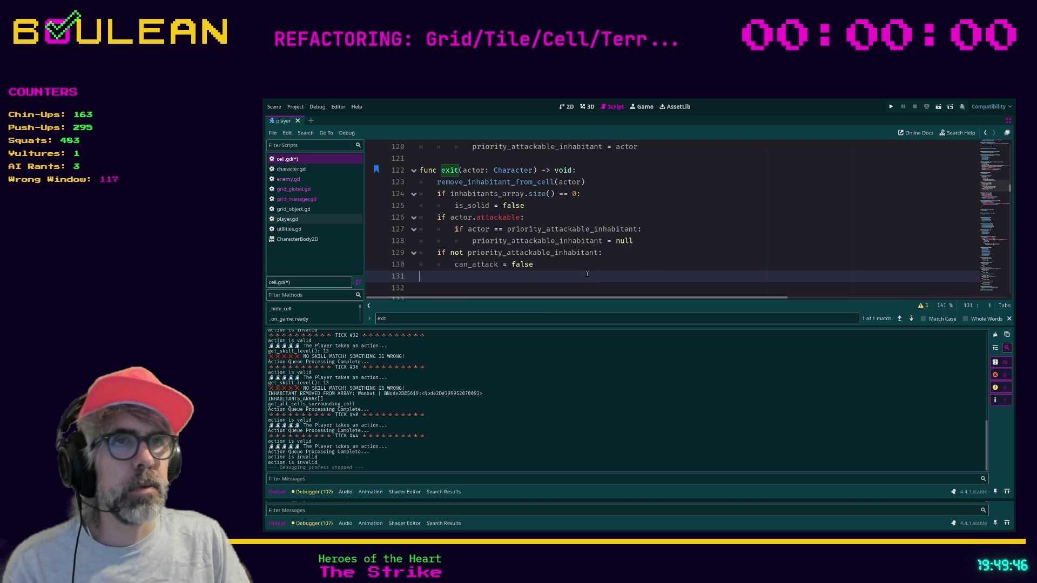
pyautogui.hotkey('ctrl', 's')
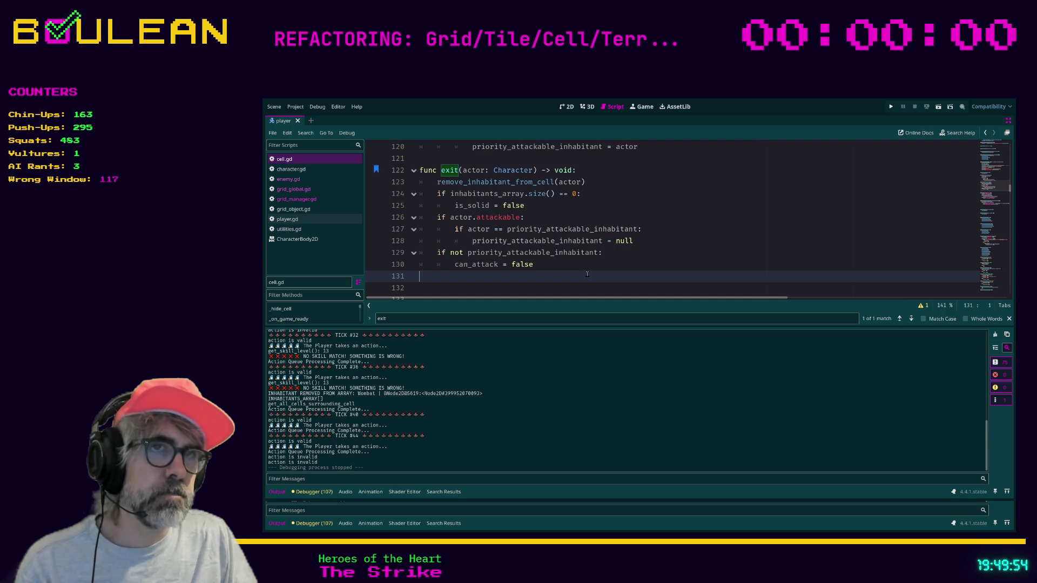
# Run the game with F5 to test the cell.gd changes
pyautogui.scroll(2, 587, 274)
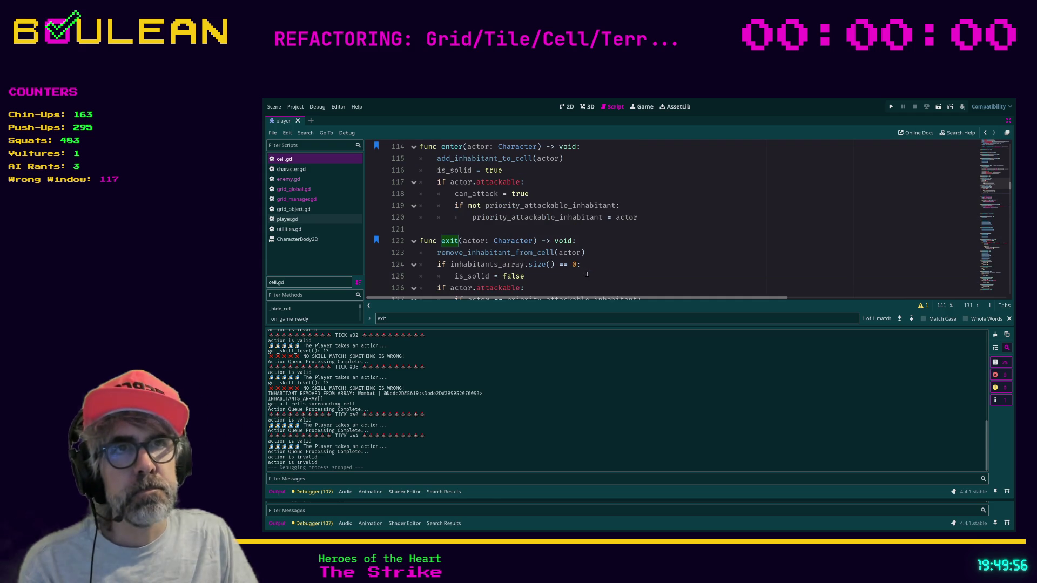
pyautogui.click(587, 274)
pyautogui.press('F5')
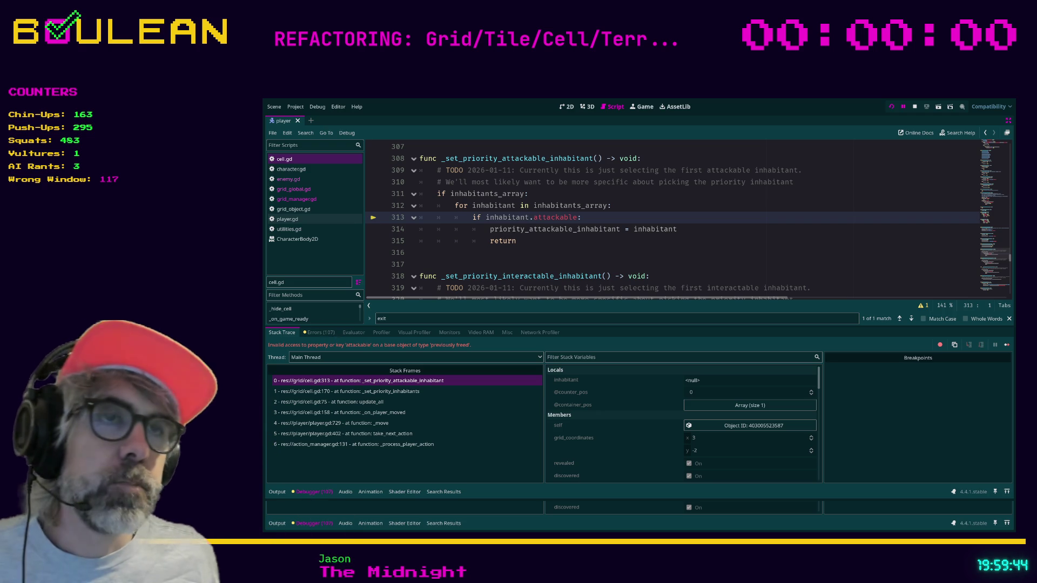
# Inspect _set_priority_attackable_inhabitant around lines 313–317 where the freed-inhabitant error occurs
pyautogui.click(514, 263)
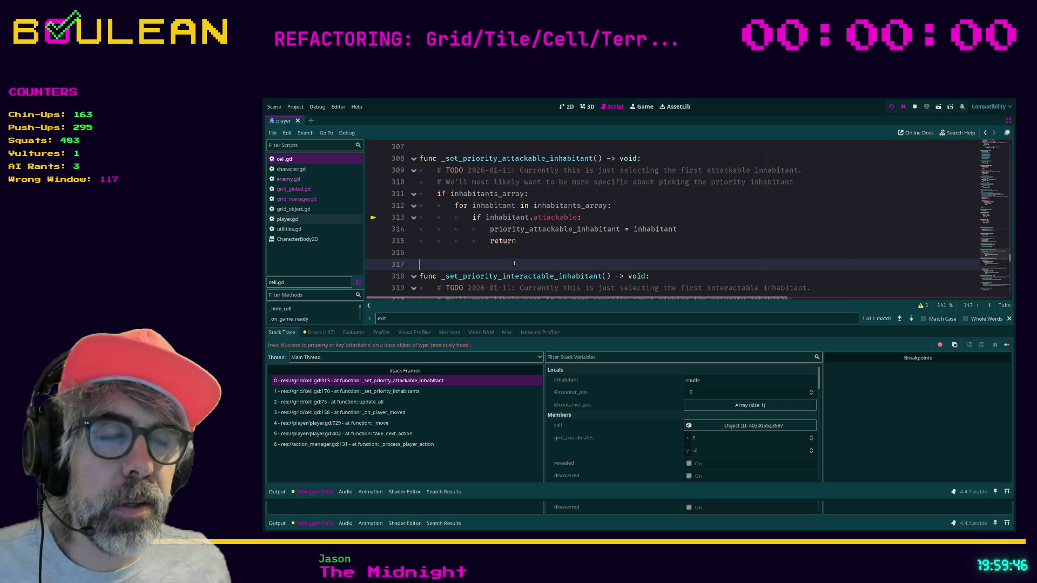
pyautogui.scroll(2, 488, 253)
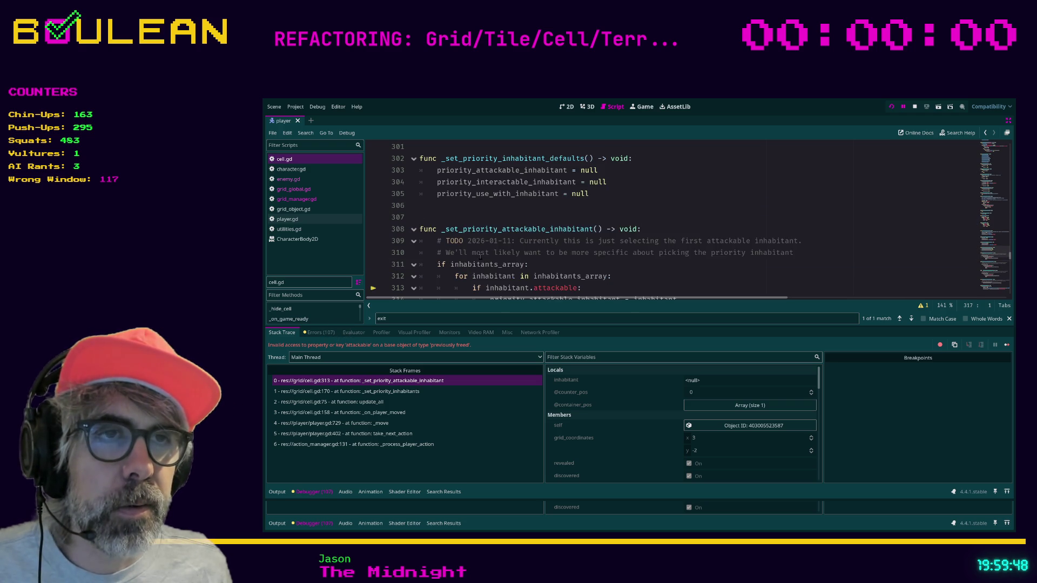
pyautogui.scroll(-1, 480, 256)
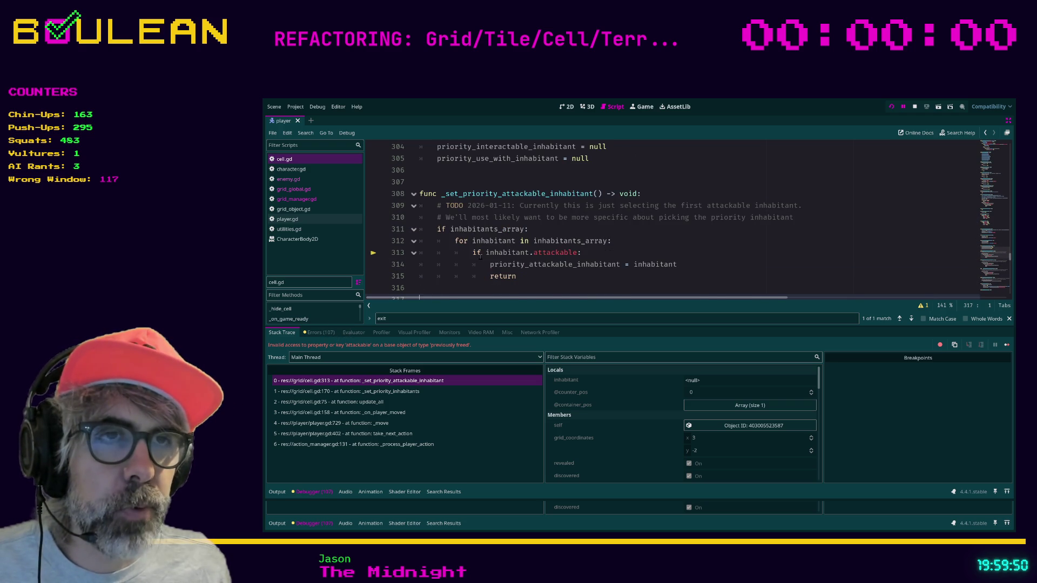
pyautogui.scroll(-1, 480, 255)
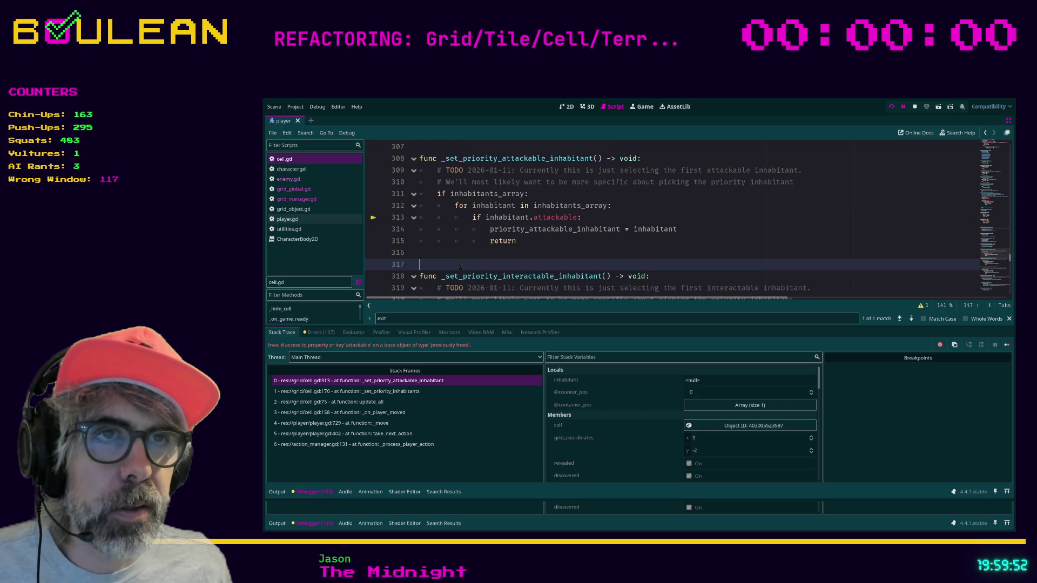